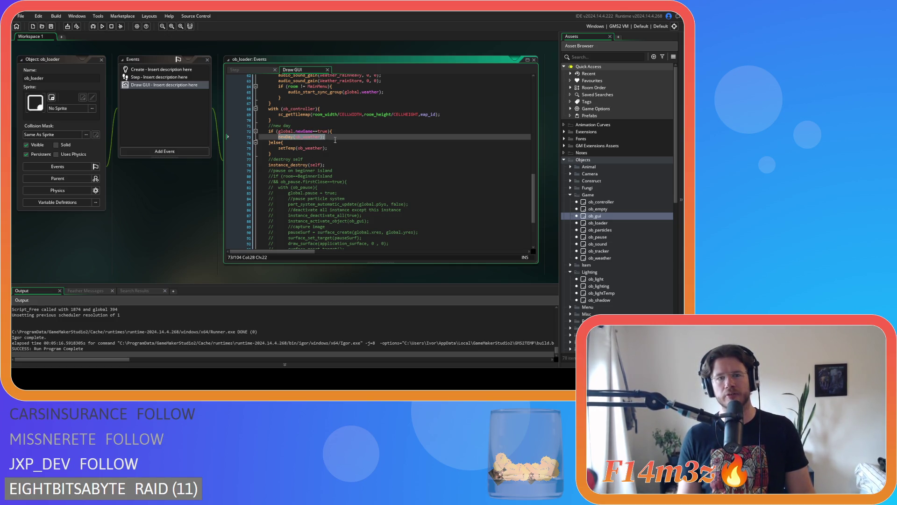
# Review the Draw GUI code: the new-game else branch, weather block and setTemp arguments
pyautogui.click(338, 150)
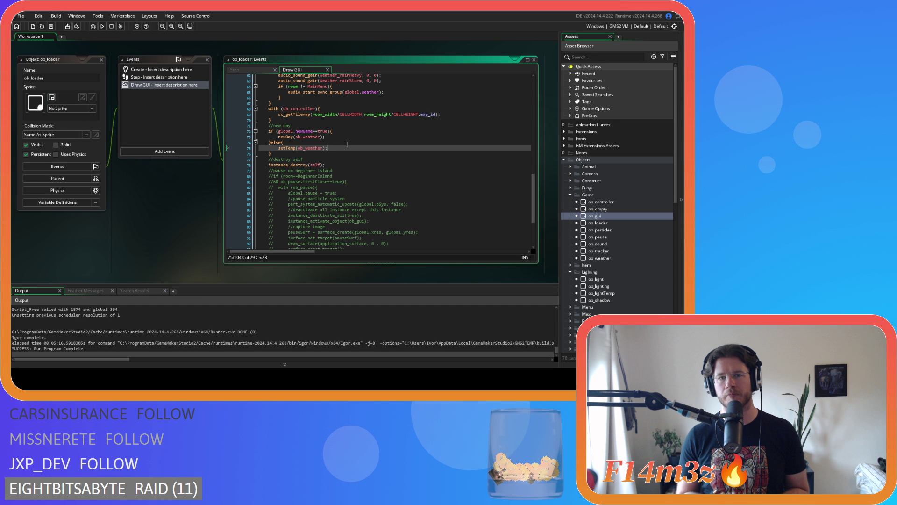
pyautogui.moveTo(272, 153)
pyautogui.mouseDown()
pyautogui.moveTo(293, 149)
pyautogui.moveTo(276, 132)
pyautogui.mouseUp()
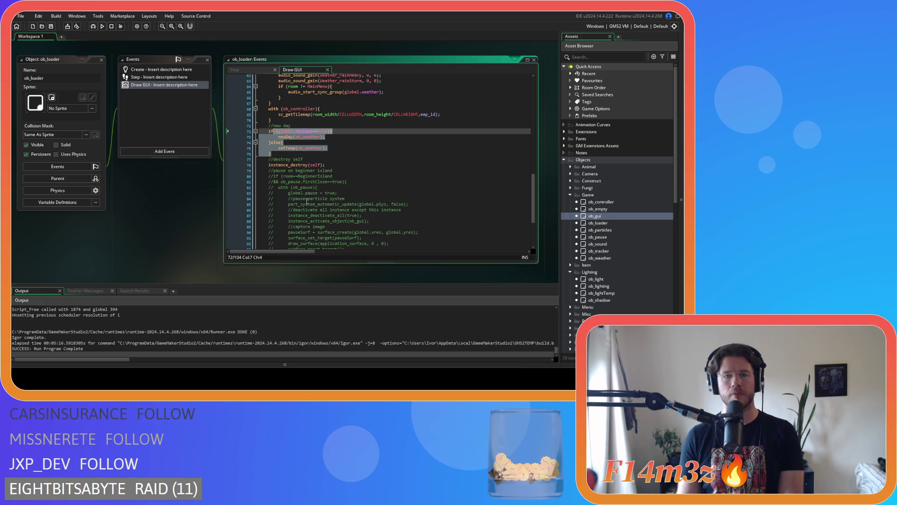
pyautogui.click(307, 154)
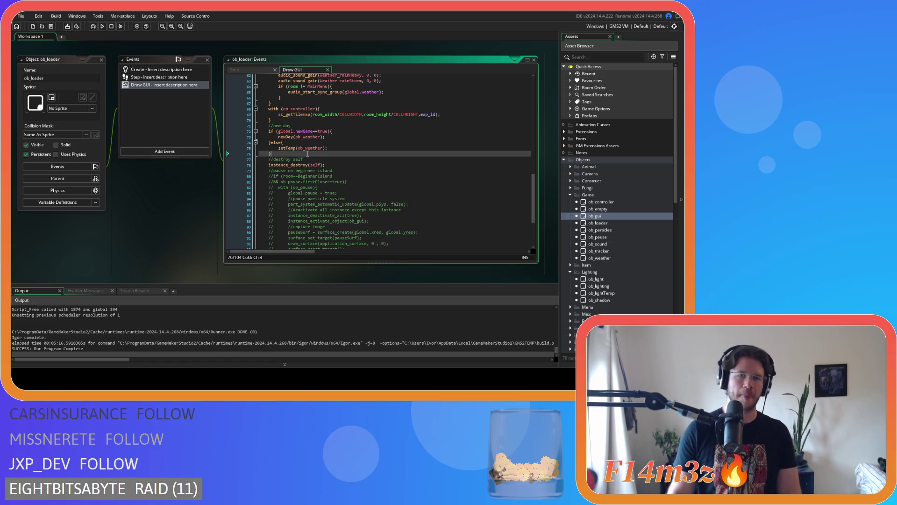
pyautogui.click(300, 148)
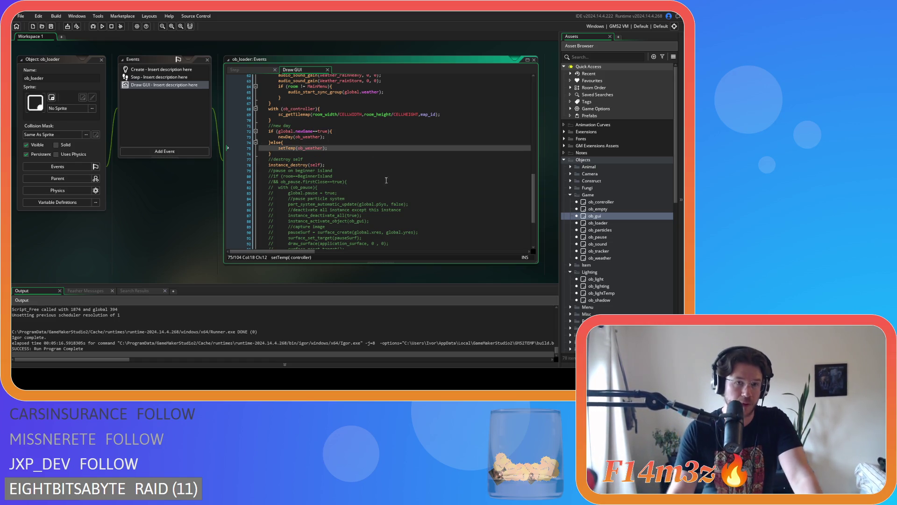
# Switch to ob_loader's Step code and inspect the instance_create_depth call on line 101
pyautogui.click(252, 70)
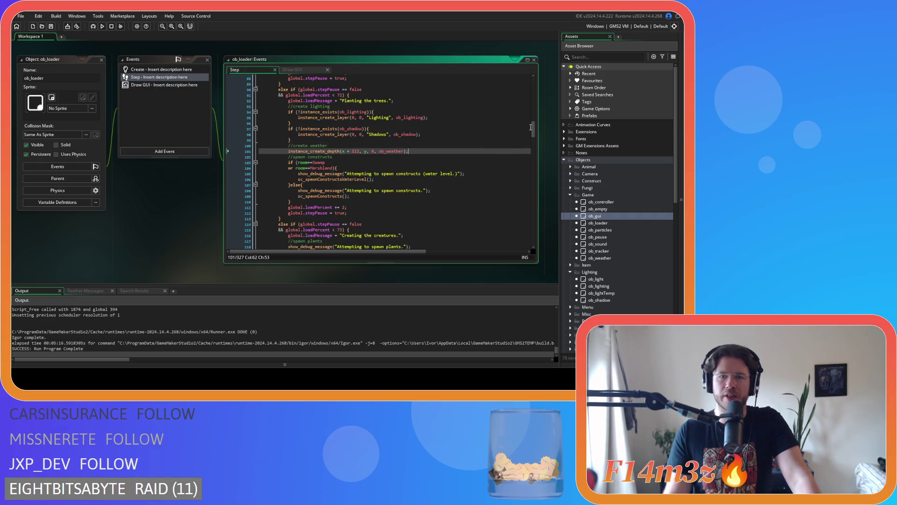
pyautogui.click(317, 149)
pyautogui.click(358, 151)
pyautogui.moveTo(408, 150); pyautogui.dragTo(288, 151)
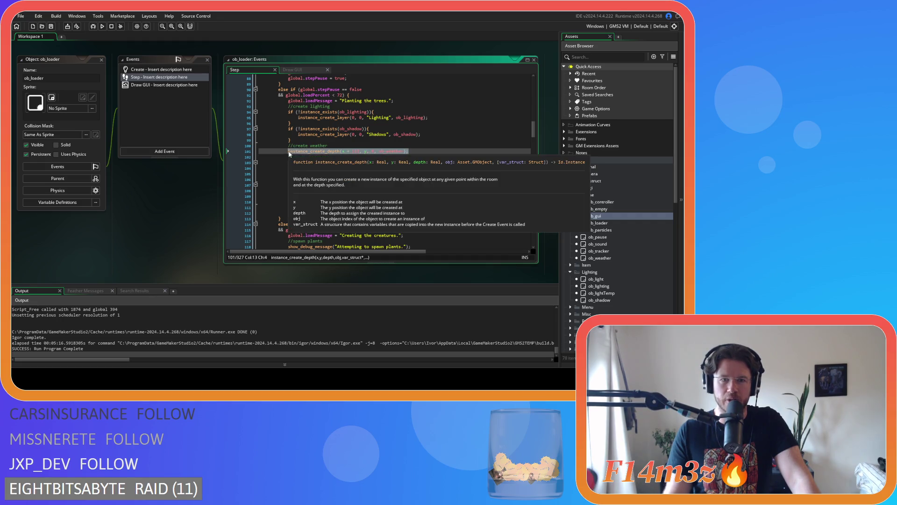
pyautogui.scroll(-3, 533, 128)
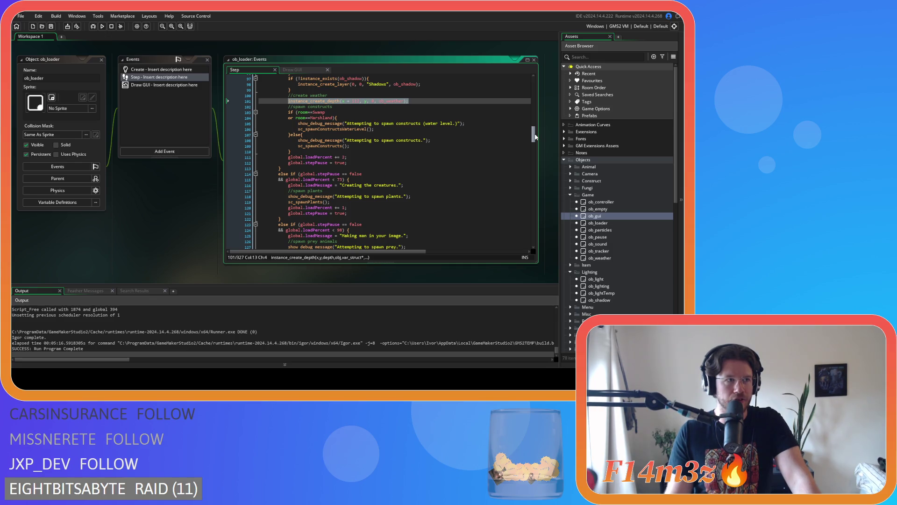
pyautogui.moveTo(535, 136); pyautogui.dragTo(533, 176)
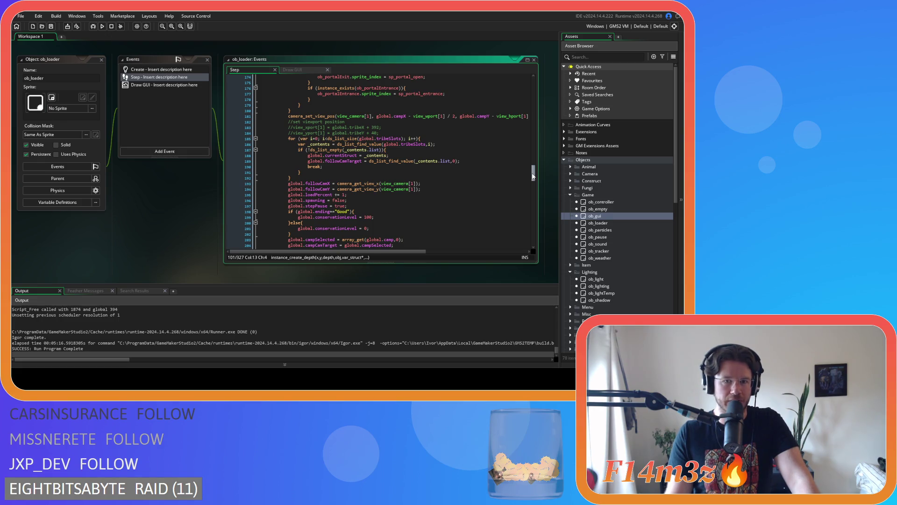
pyautogui.moveTo(533, 176); pyautogui.dragTo(529, 196)
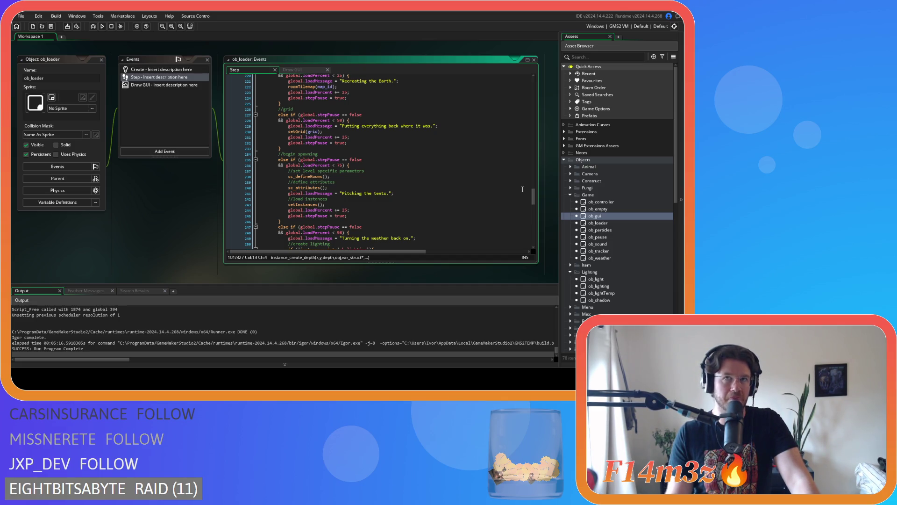
pyautogui.click(397, 165)
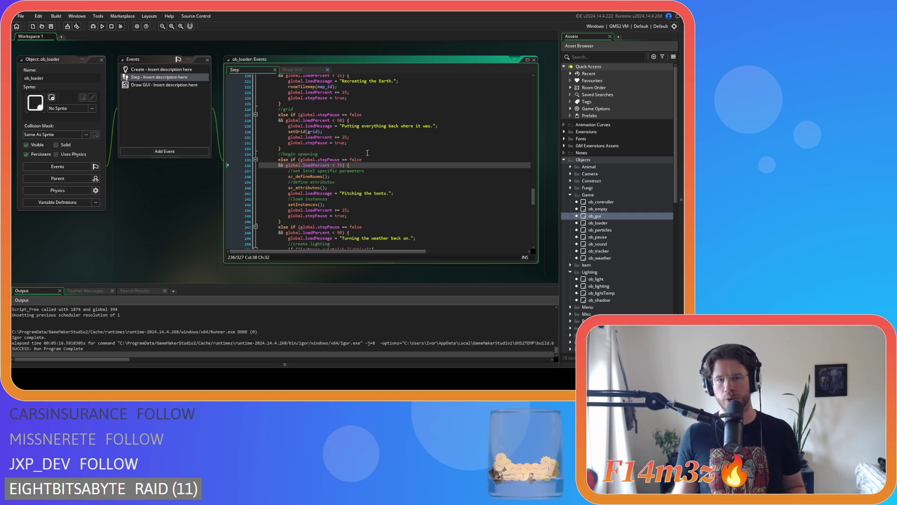
pyautogui.click(301, 200)
pyautogui.click(360, 165)
pyautogui.scroll(-3, 361, 165)
pyautogui.click(95, 167)
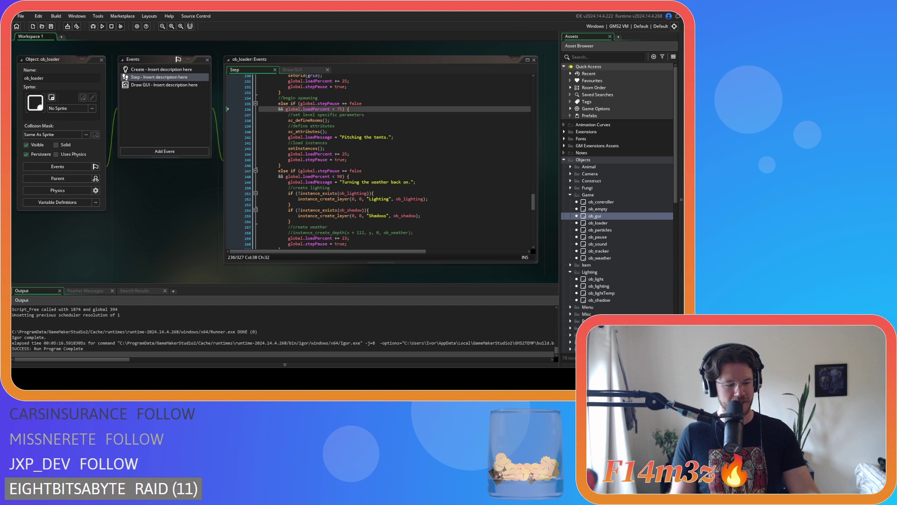
pyautogui.click(415, 204)
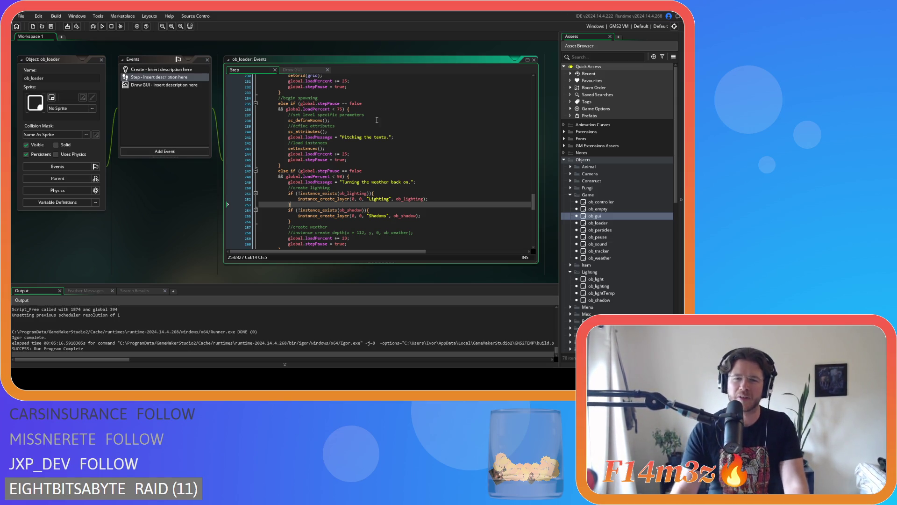
pyautogui.rightClick(136, 222)
pyautogui.moveTo(169, 234)
pyautogui.click(191, 257)
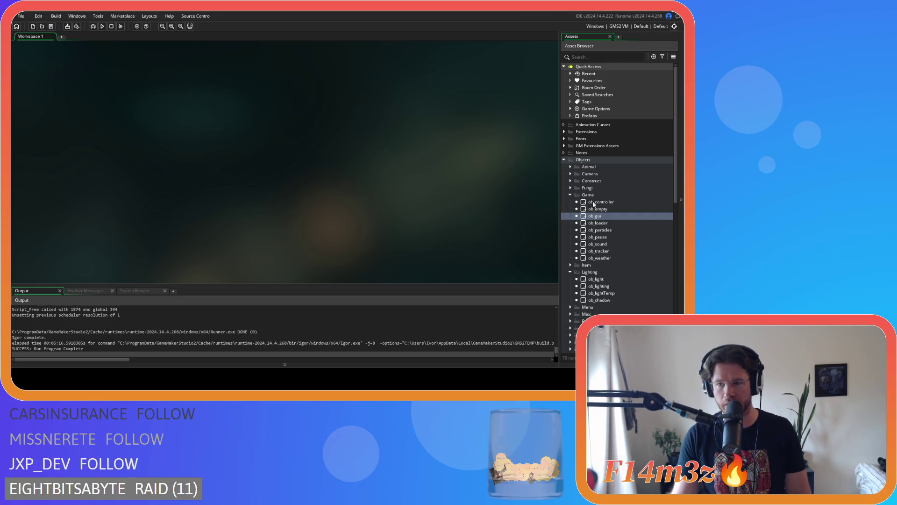
# Collapse the Game objects folder so only the Lighting objects remain listed
pyautogui.click(569, 195)
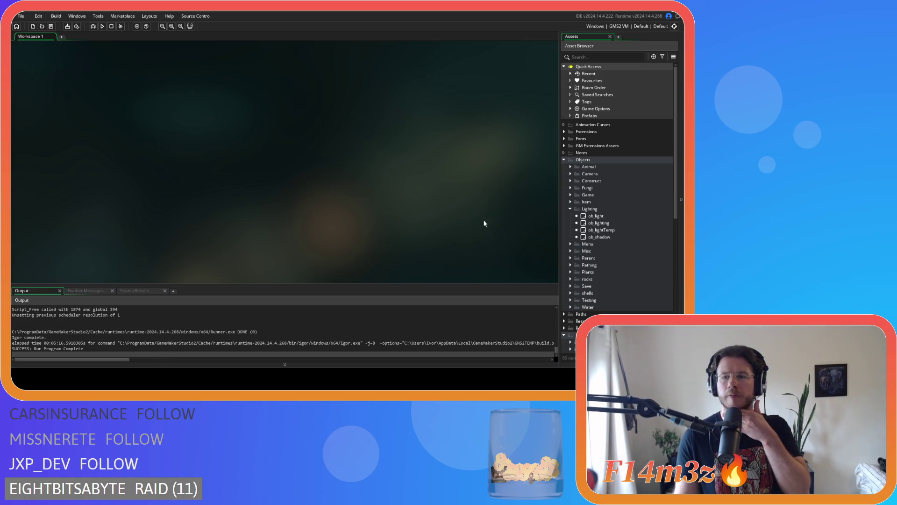
pyautogui.click(570, 208)
pyautogui.scroll(-3, 570, 210)
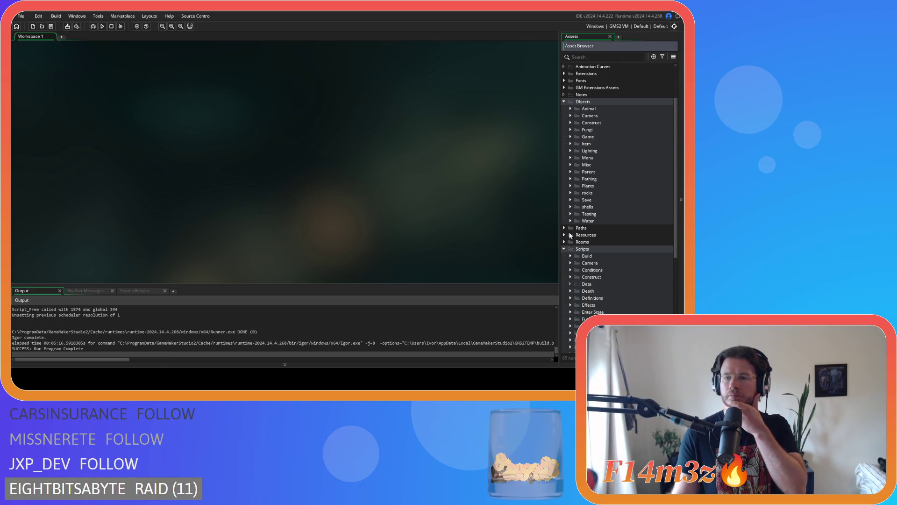
pyautogui.scroll(2, 570, 159)
pyautogui.click(570, 154)
pyautogui.click(577, 160)
pyautogui.doubleClick(598, 168)
pyautogui.scroll(-10, 398, 147)
pyautogui.scroll(-20, 399, 147)
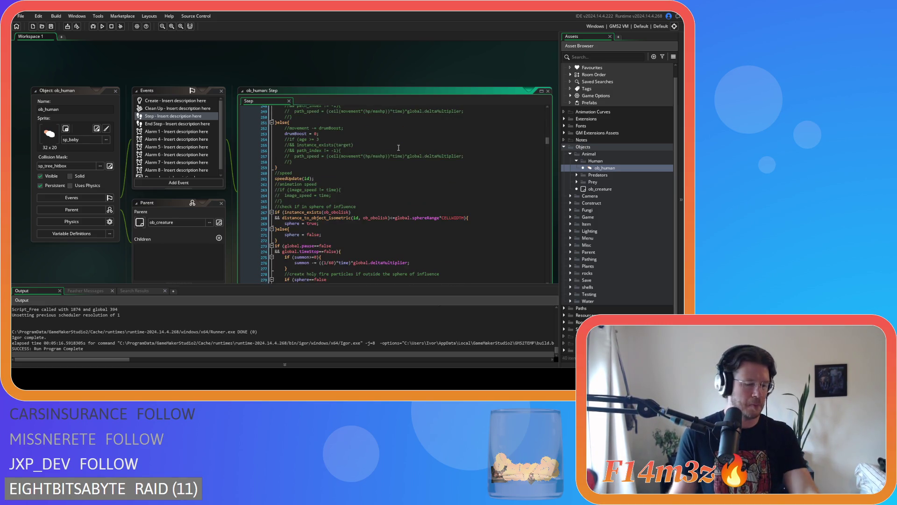
pyautogui.scroll(-15, 398, 147)
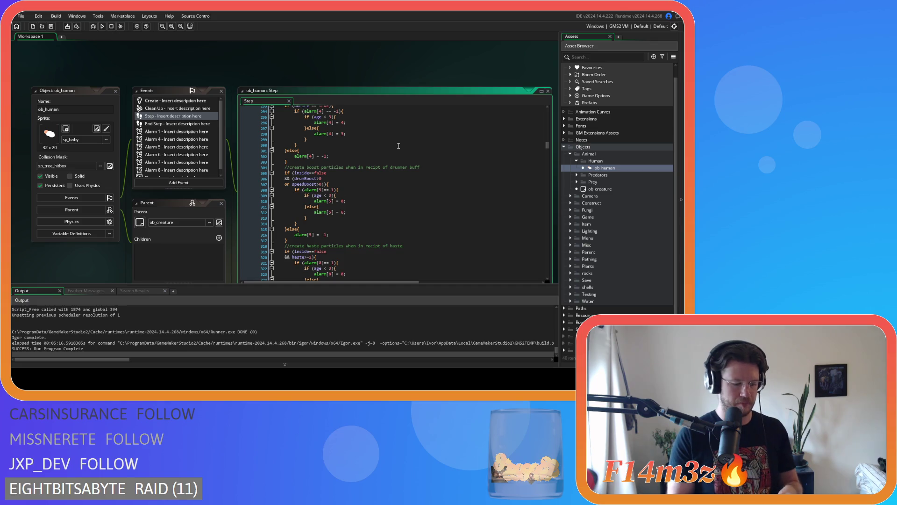
pyautogui.scroll(-19, 399, 146)
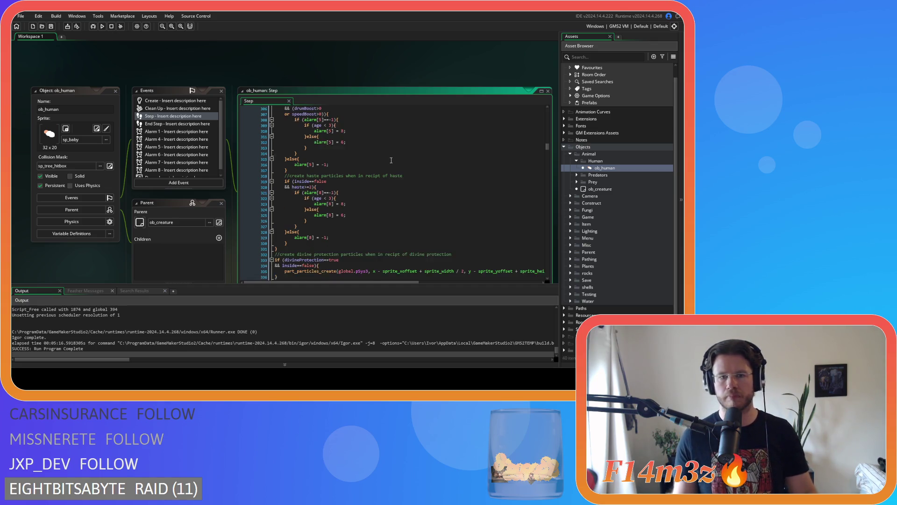
pyautogui.scroll(-20, 381, 170)
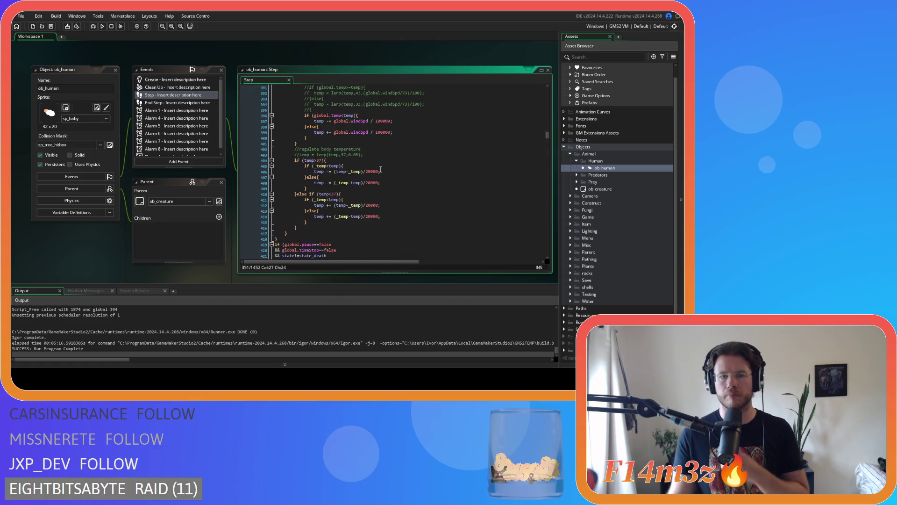
pyautogui.scroll(-8, 382, 160)
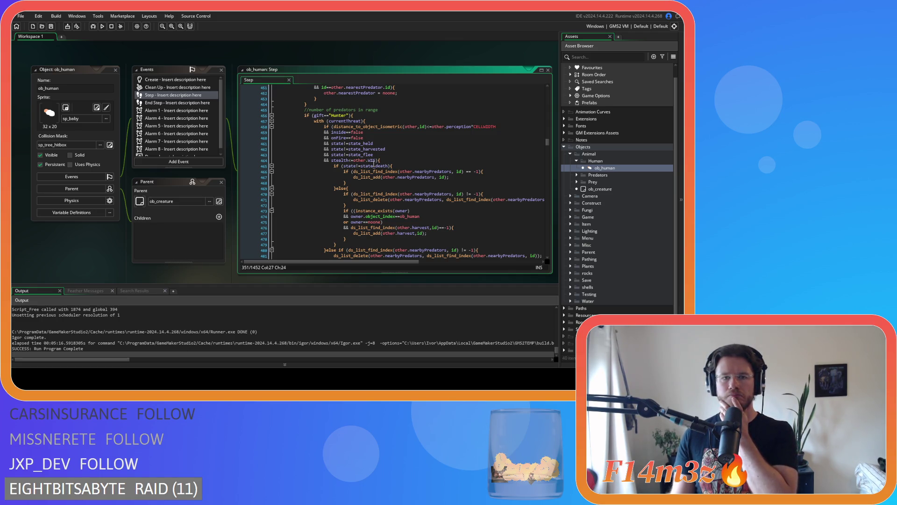
pyautogui.scroll(4, 373, 162)
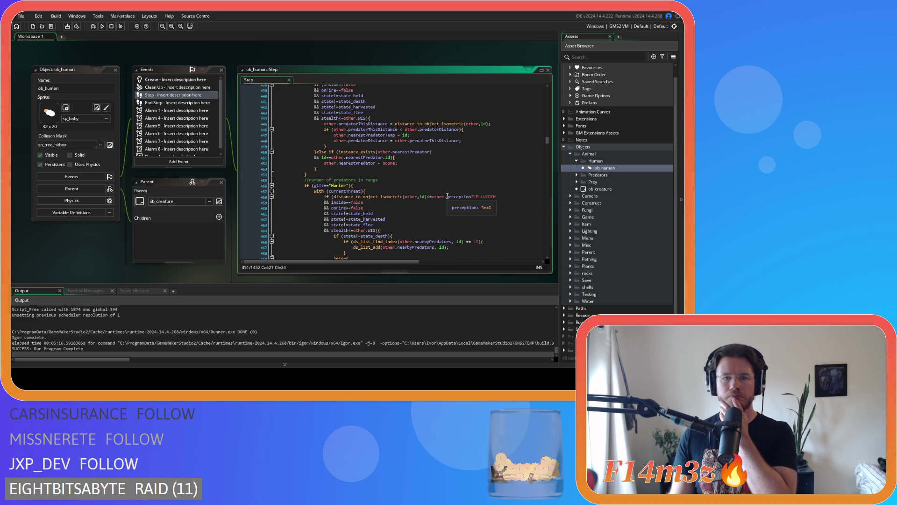
pyautogui.scroll(2, 446, 199)
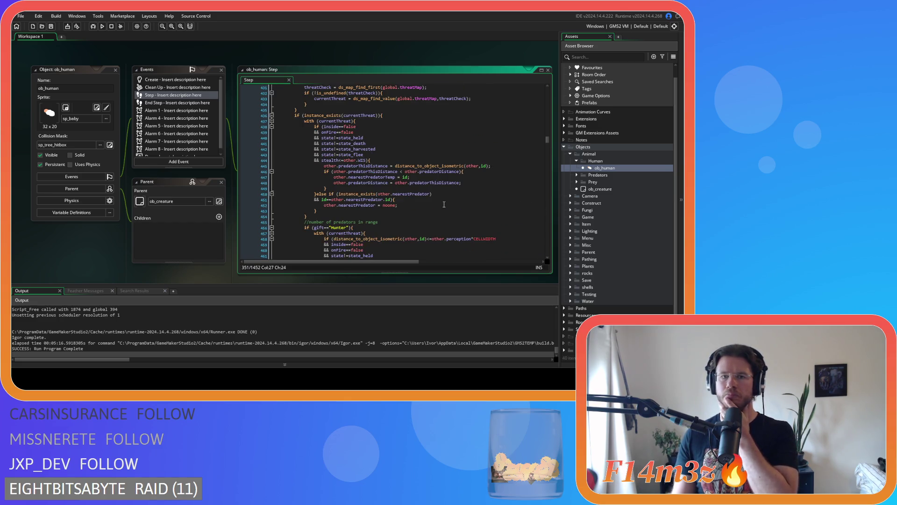
pyautogui.scroll(2, 444, 204)
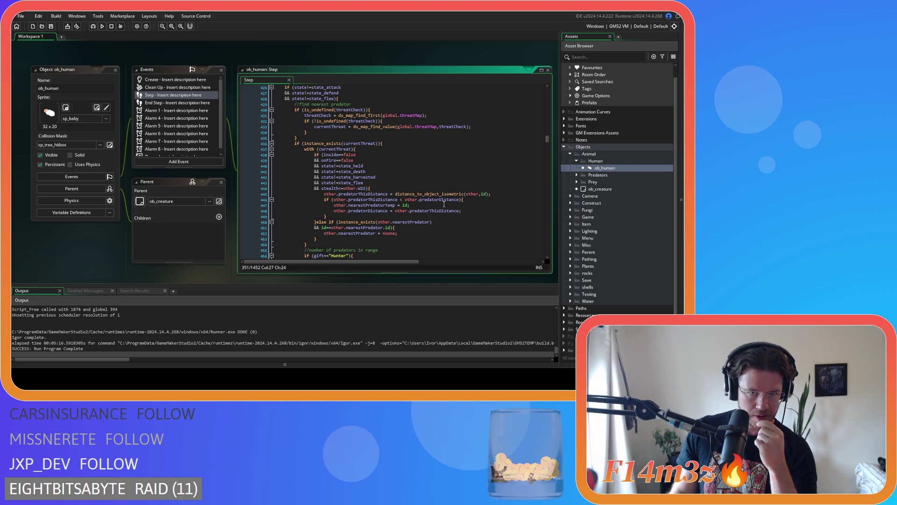
pyautogui.moveTo(452, 127)
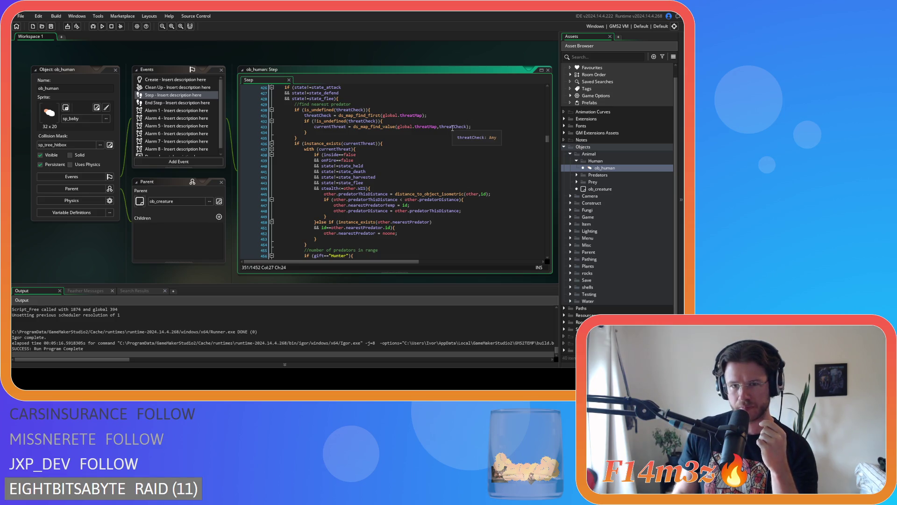
pyautogui.moveTo(365, 128)
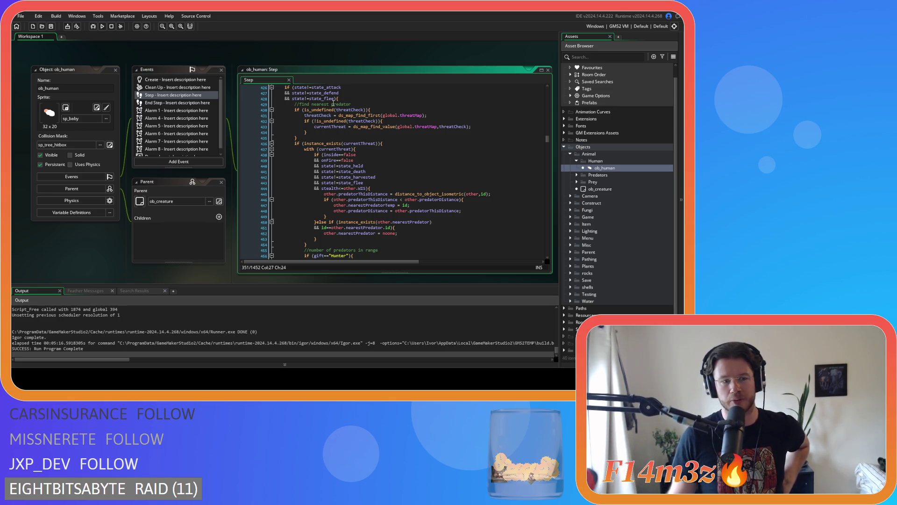
pyautogui.click(375, 168)
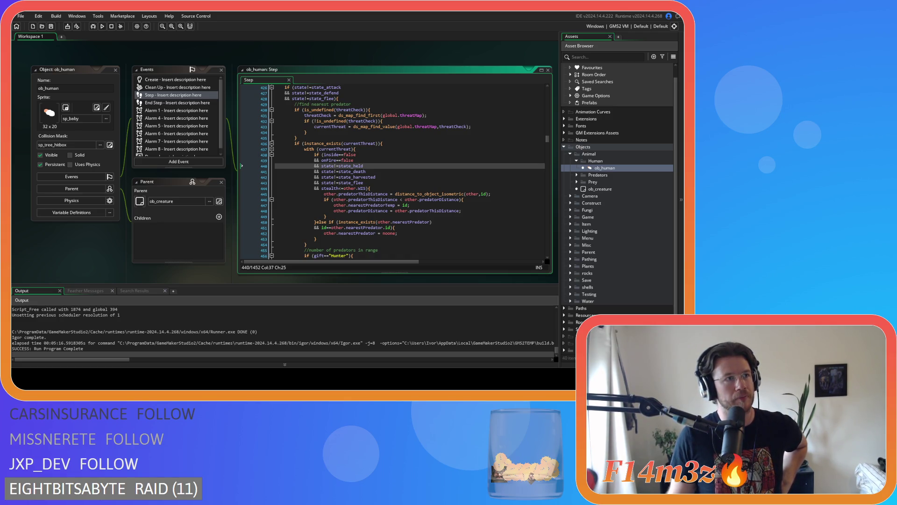
pyautogui.click(374, 148)
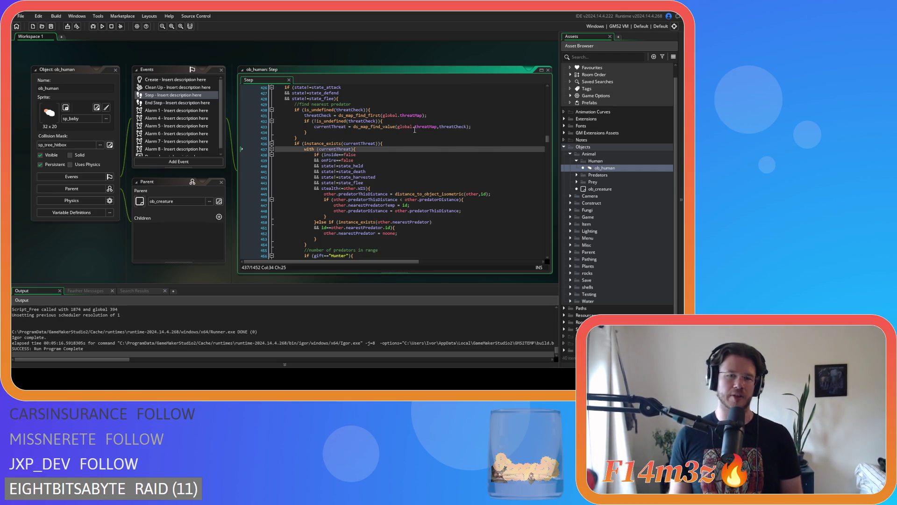
pyautogui.click(381, 178)
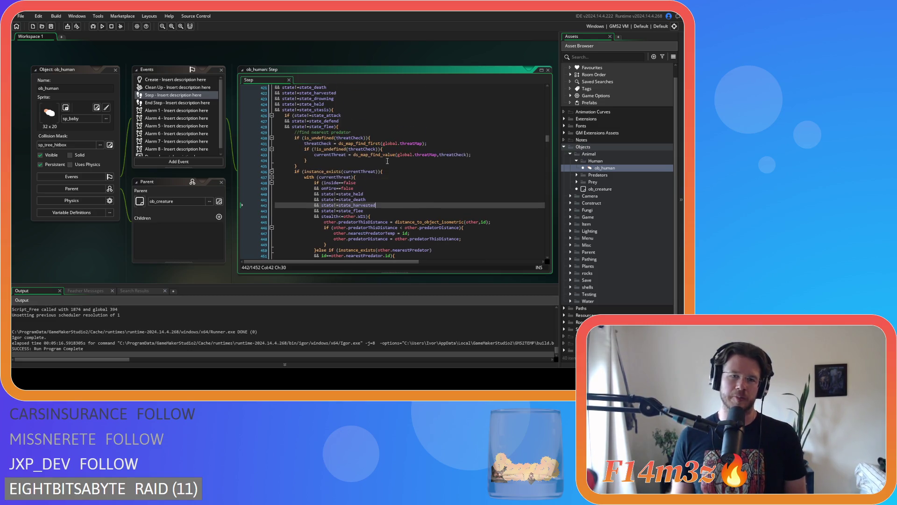
pyautogui.scroll(-2, 390, 158)
pyautogui.scroll(-13, 390, 159)
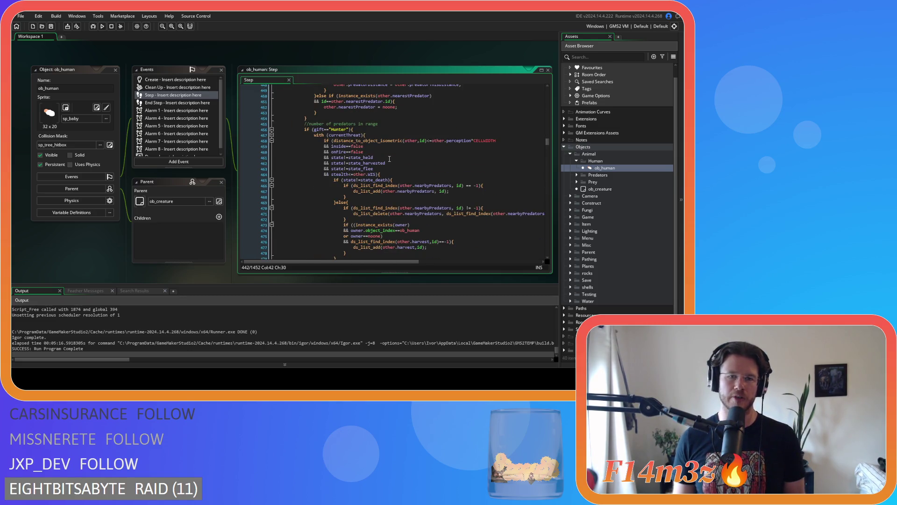
pyautogui.scroll(14, 427, 173)
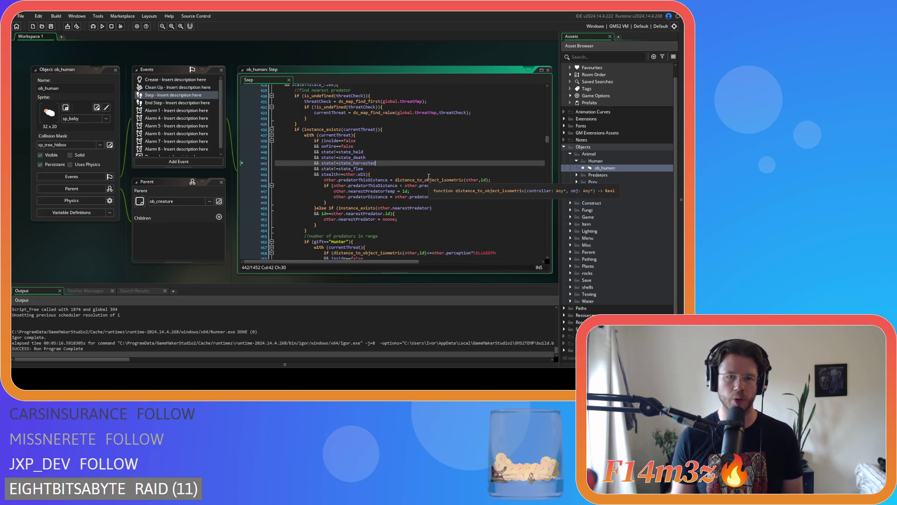
pyautogui.scroll(-4, 429, 176)
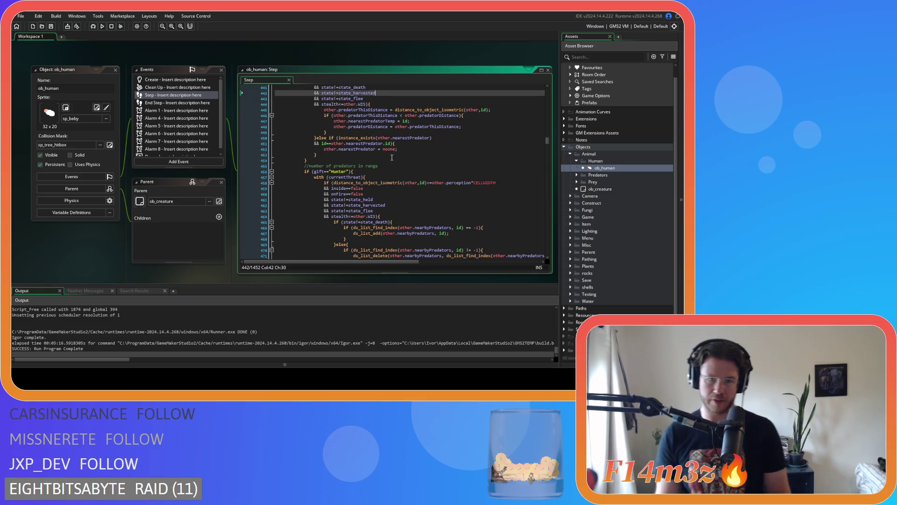
pyautogui.scroll(-10, 426, 170)
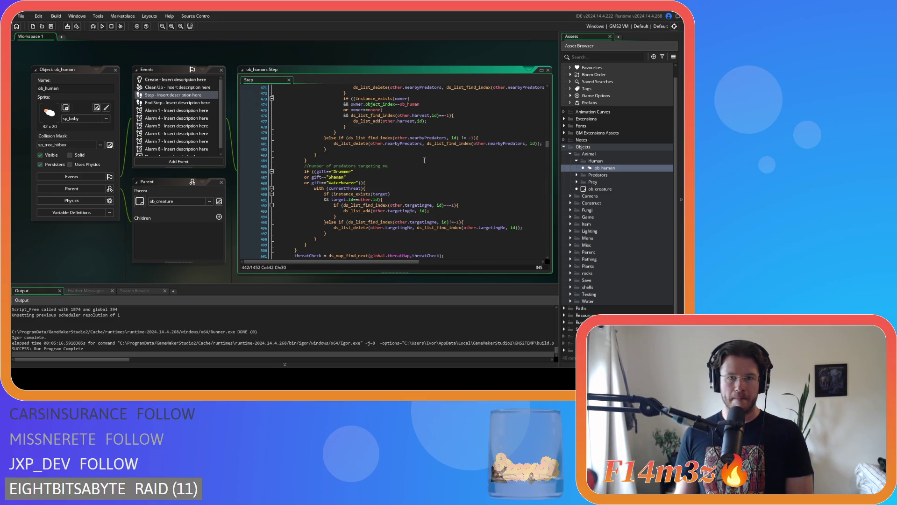
pyautogui.scroll(-5, 437, 160)
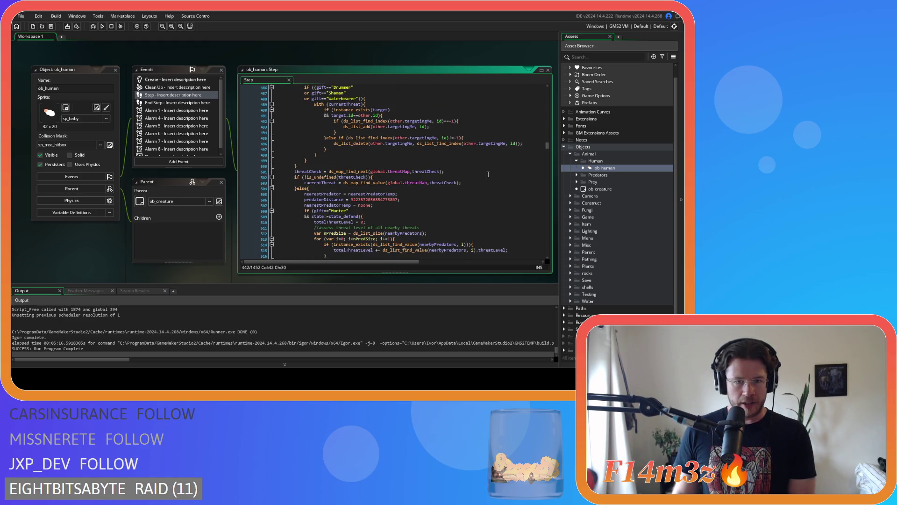
pyautogui.click(365, 172)
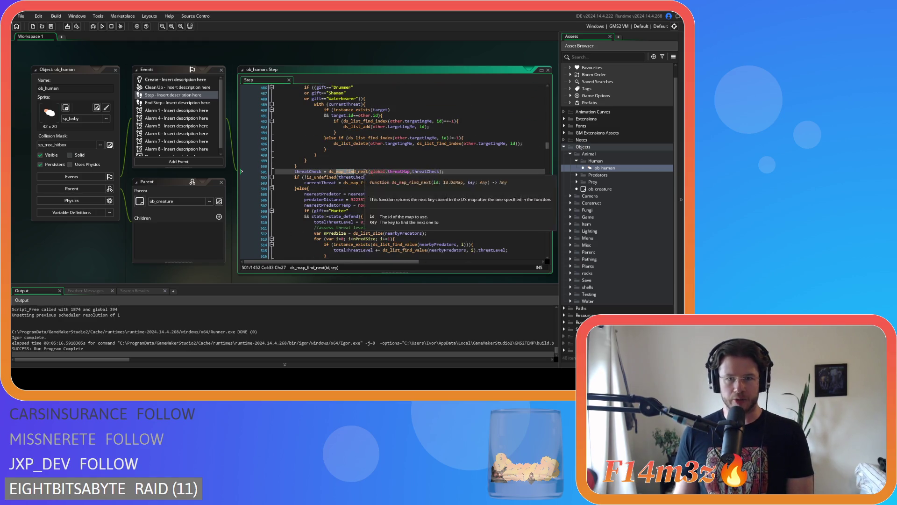
pyautogui.click(388, 171)
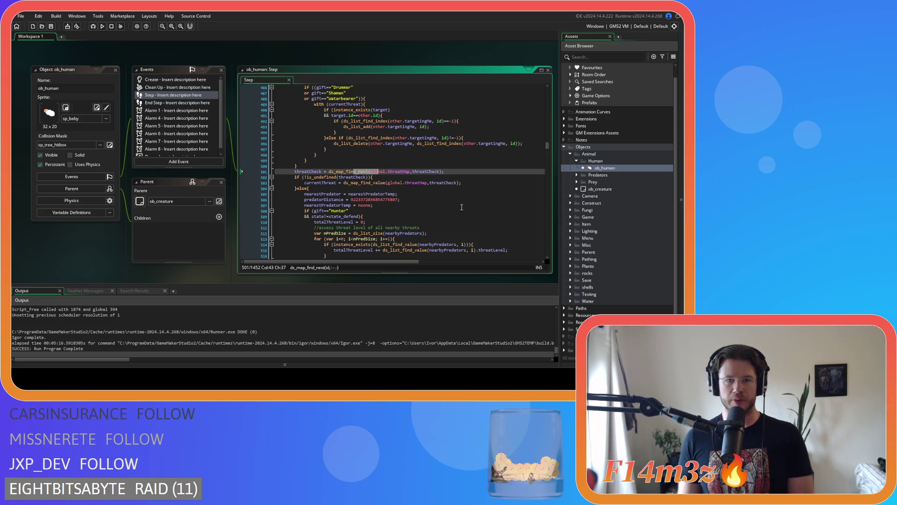
pyautogui.click(336, 177)
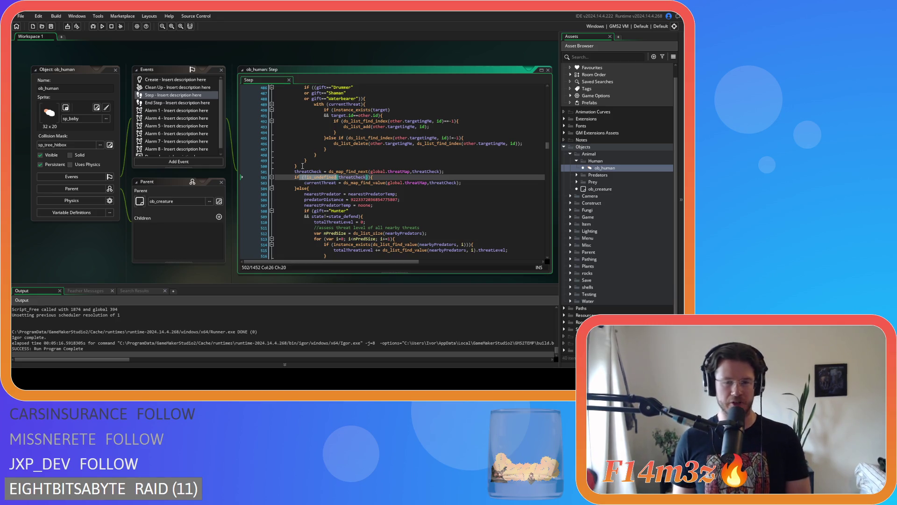
pyautogui.moveTo(359, 183)
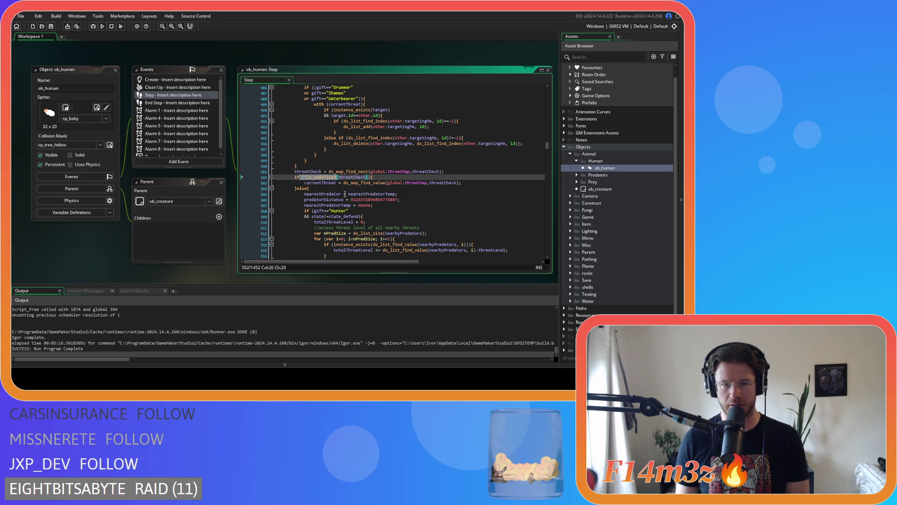
pyautogui.moveTo(350, 211)
pyautogui.mouseDown()
pyautogui.moveTo(365, 222)
pyautogui.moveTo(370, 213)
pyautogui.mouseUp()
pyautogui.scroll(-4, 364, 222)
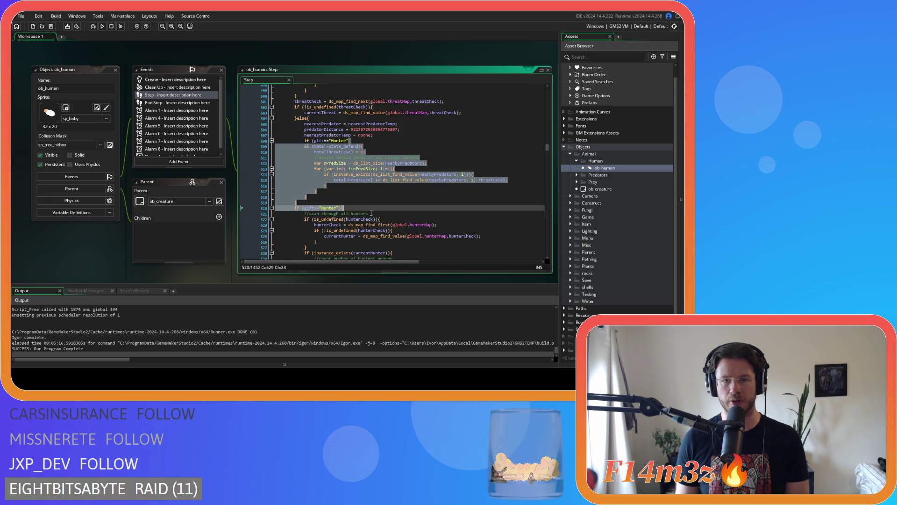
pyautogui.moveTo(345, 129); pyautogui.dragTo(352, 162)
pyautogui.scroll(3, 415, 189)
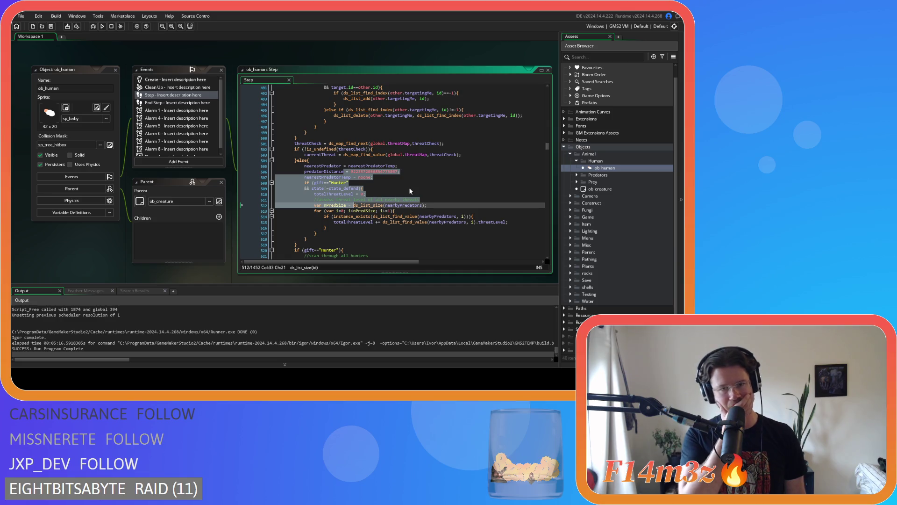
pyautogui.moveTo(315, 144); pyautogui.dragTo(337, 150)
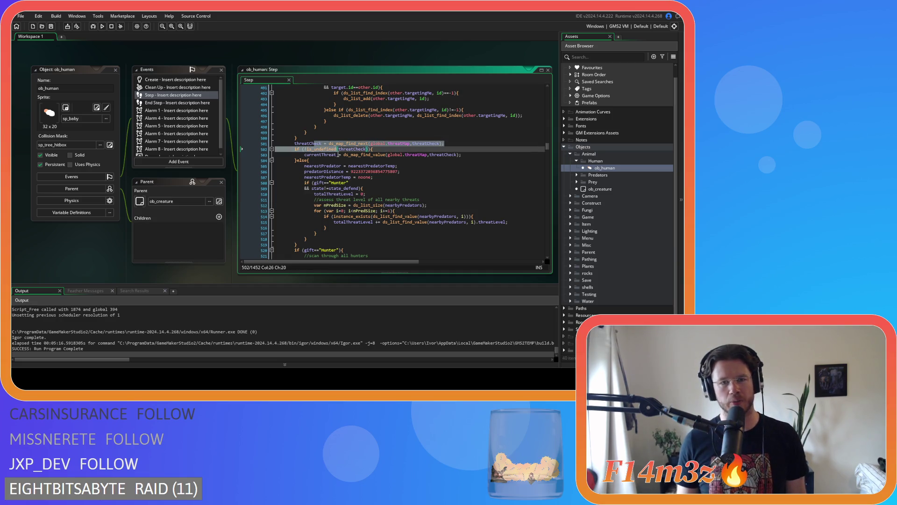
pyautogui.click(365, 149)
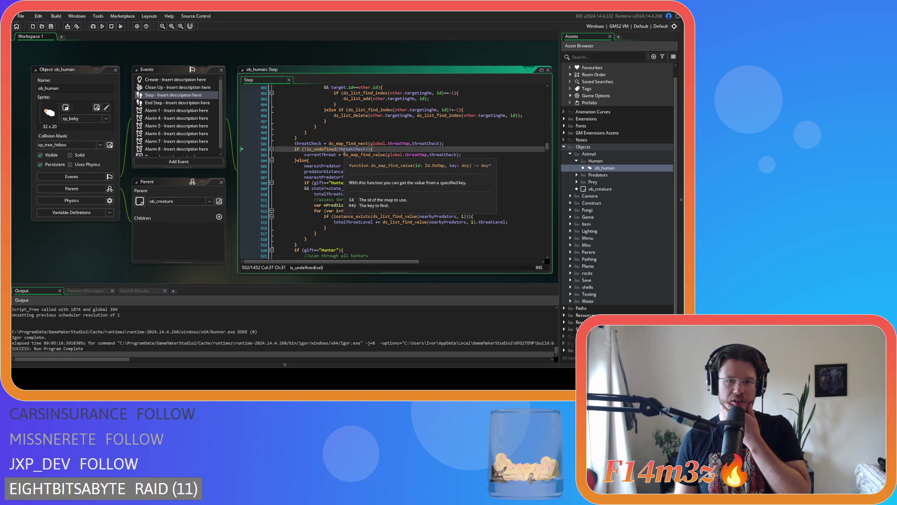
pyautogui.moveTo(334, 144); pyautogui.dragTo(356, 148)
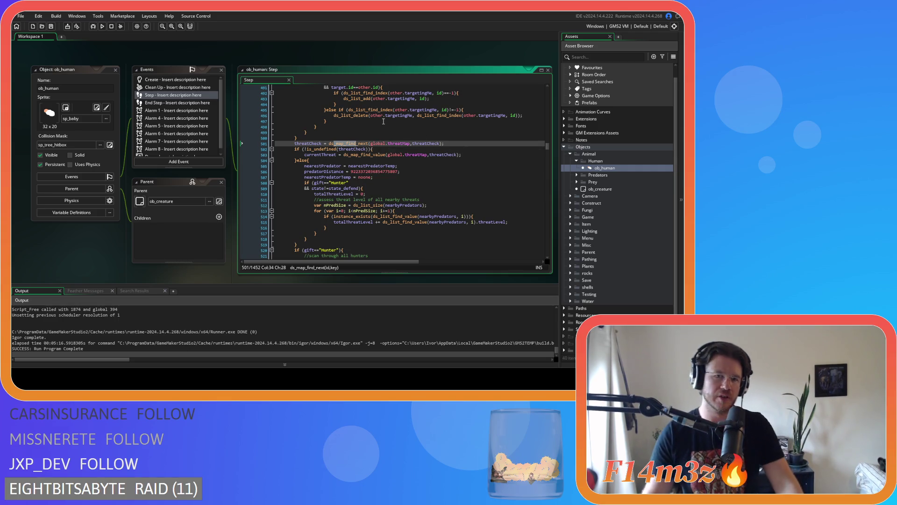
pyautogui.scroll(10, 374, 135)
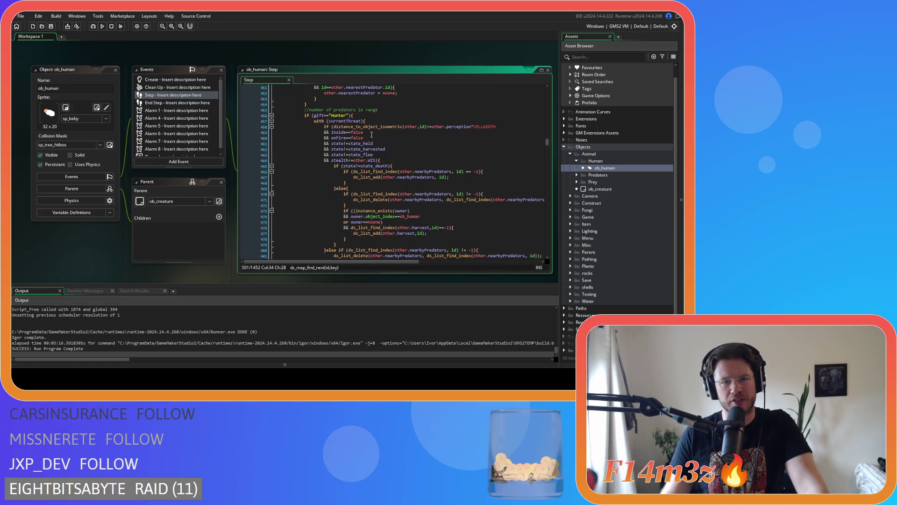
pyautogui.scroll(3, 372, 133)
pyautogui.scroll(2, 373, 133)
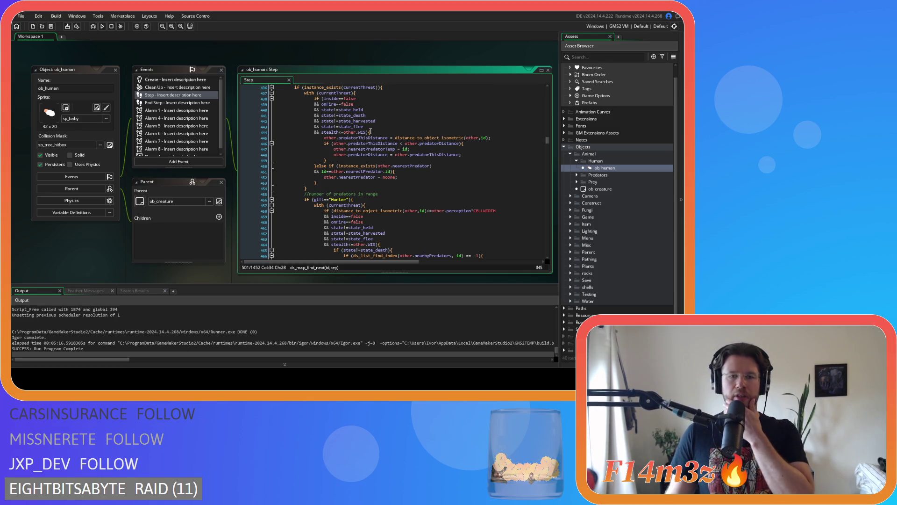
pyautogui.scroll(-6, 371, 132)
pyautogui.scroll(-4, 372, 129)
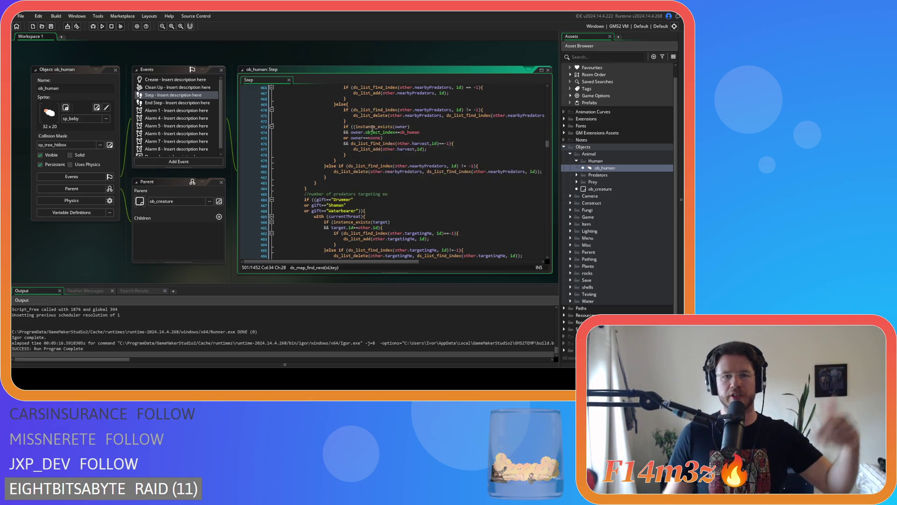
pyautogui.scroll(-4, 379, 132)
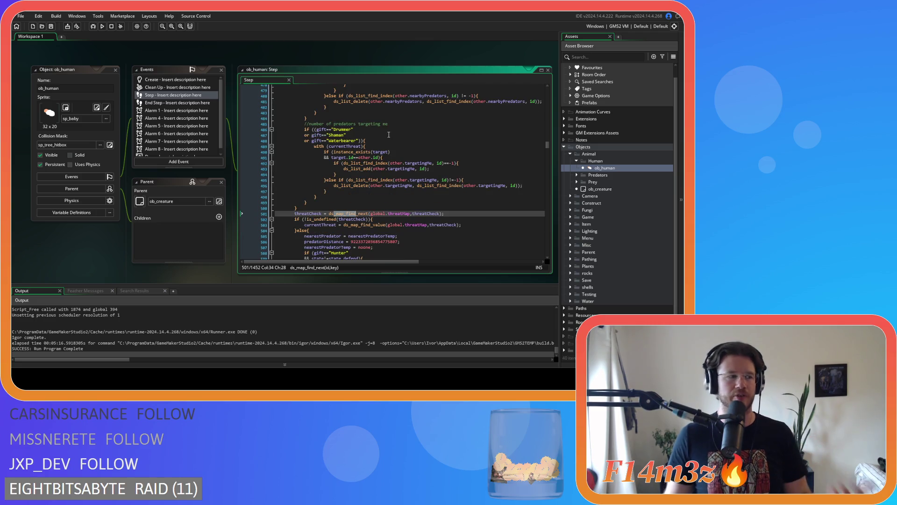
pyautogui.scroll(8, 383, 129)
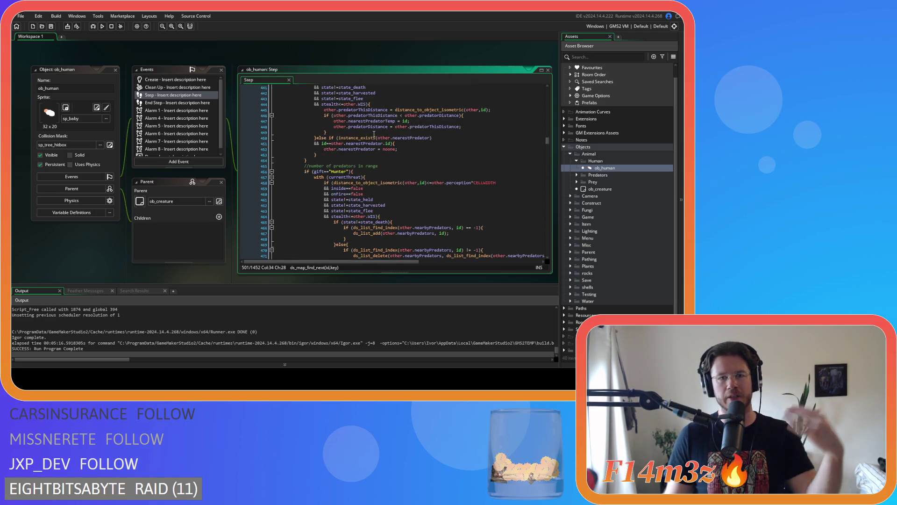
pyautogui.scroll(-8, 379, 120)
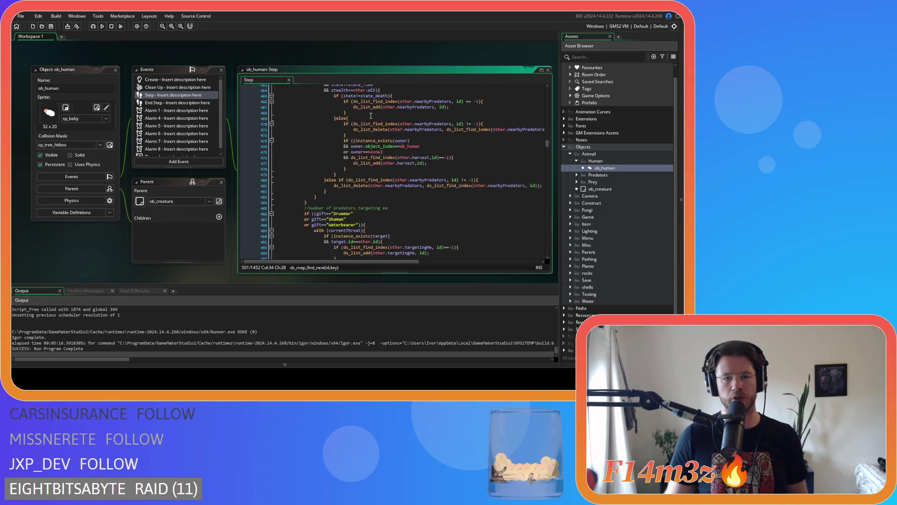
pyautogui.scroll(-15, 371, 116)
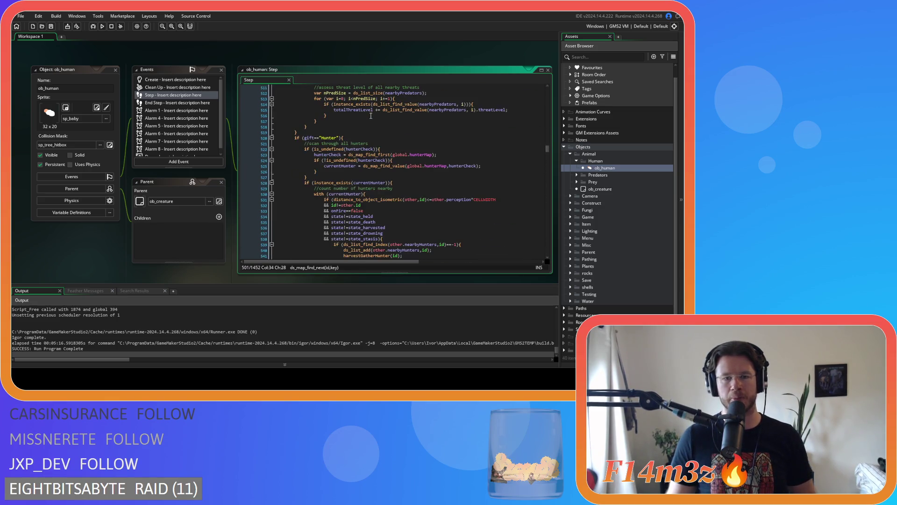
pyautogui.scroll(15, 362, 124)
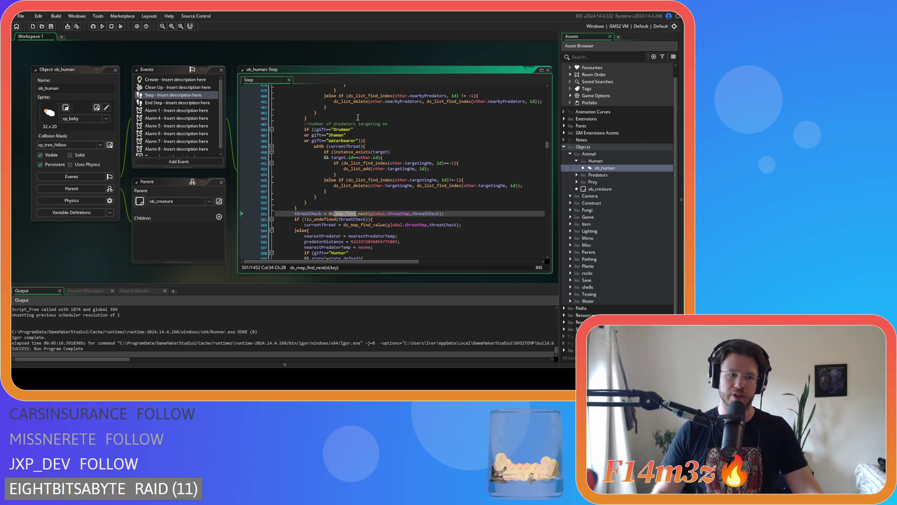
pyautogui.scroll(4, 350, 137)
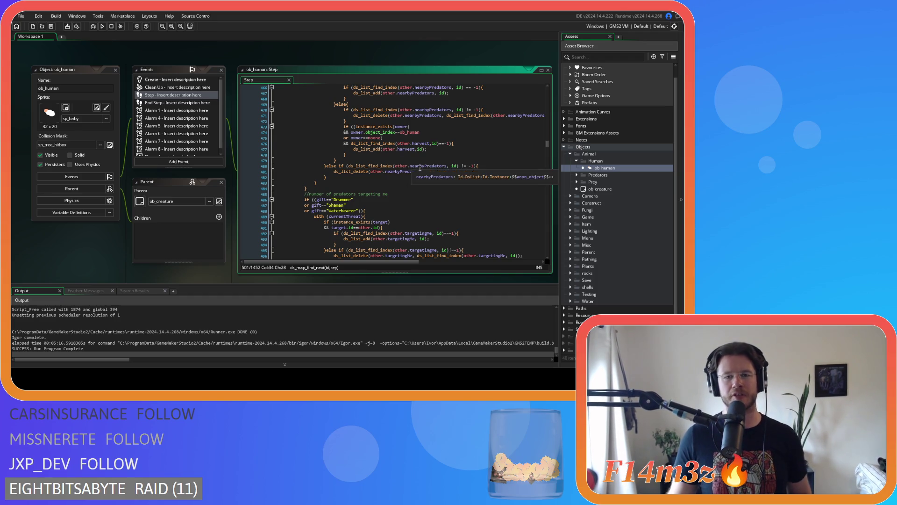
pyautogui.scroll(8, 405, 174)
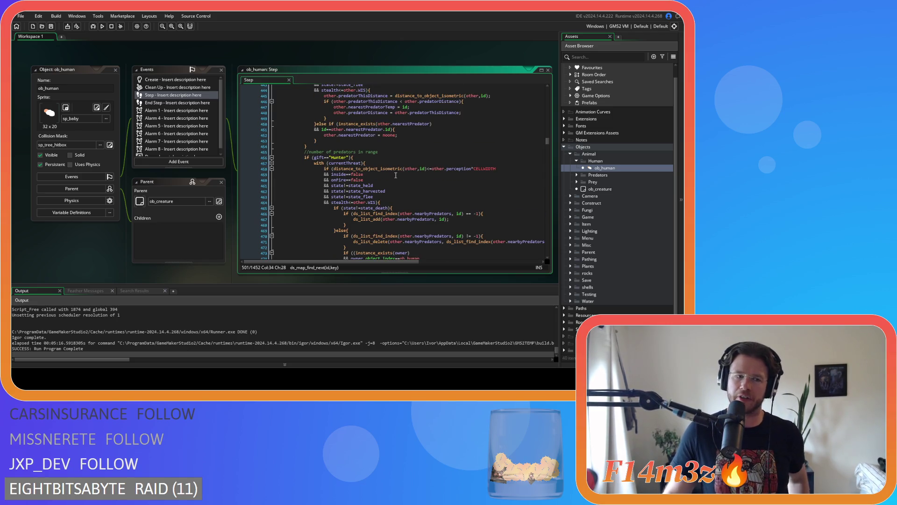
pyautogui.scroll(10, 395, 175)
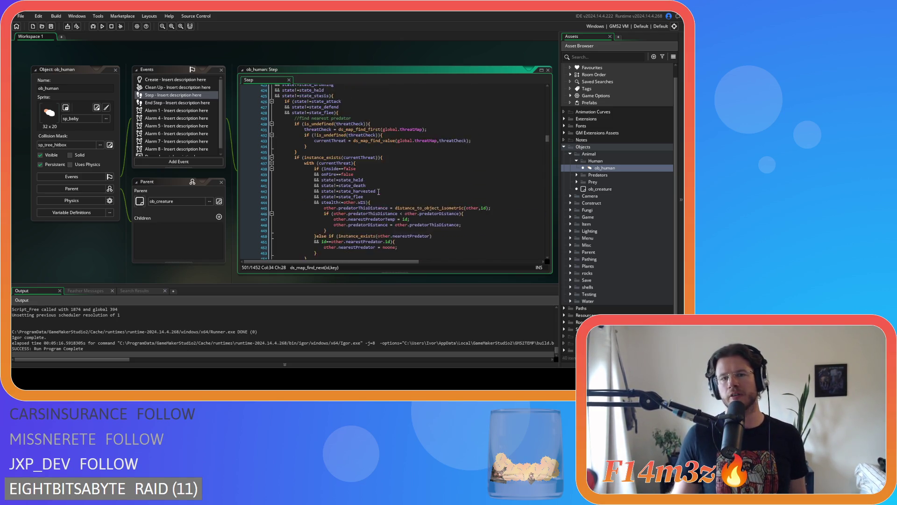
pyautogui.scroll(-4, 378, 192)
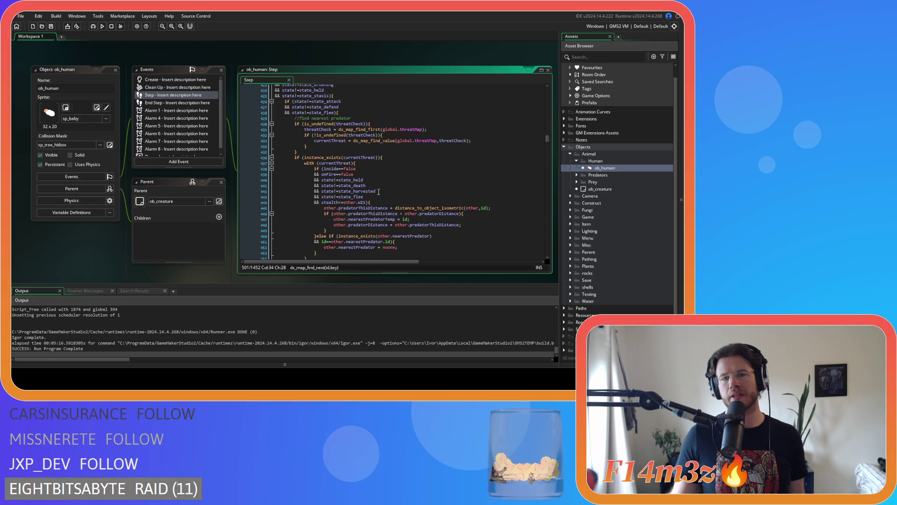
pyautogui.scroll(-5, 379, 192)
pyautogui.scroll(3, 379, 191)
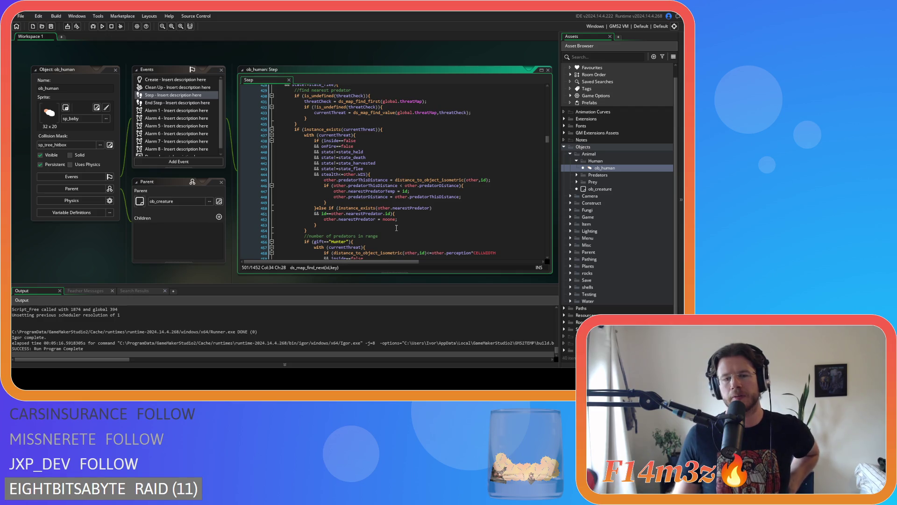
pyautogui.scroll(-2, 396, 228)
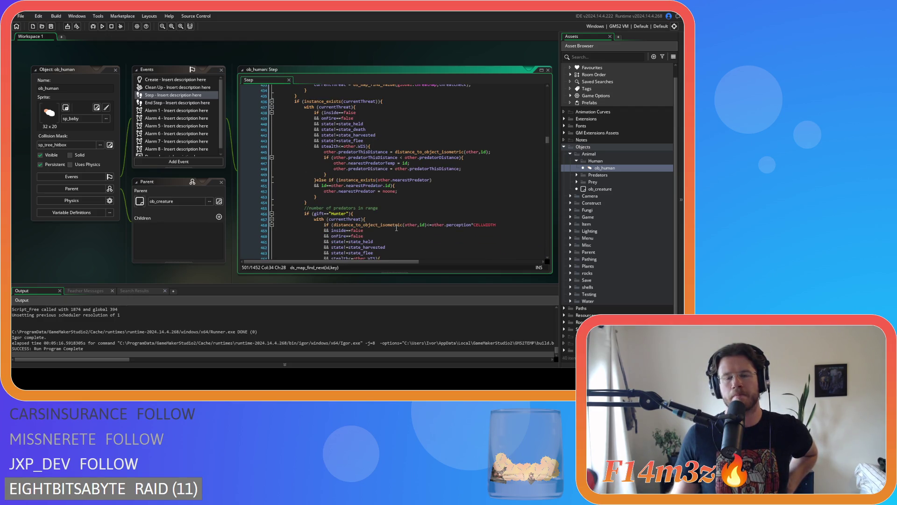
pyautogui.scroll(3, 396, 227)
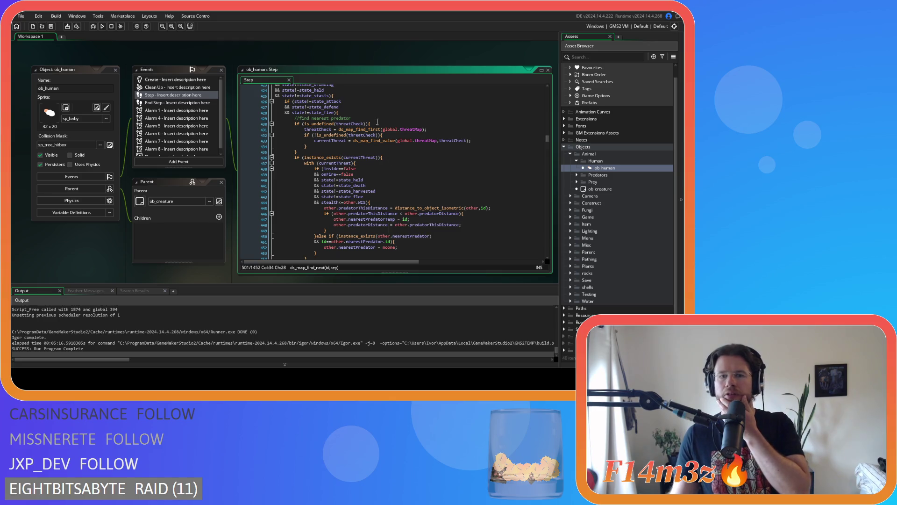
# Add a commented //while line referencing instNo and global.time below the threat-check block's brace
pyautogui.click(385, 152)
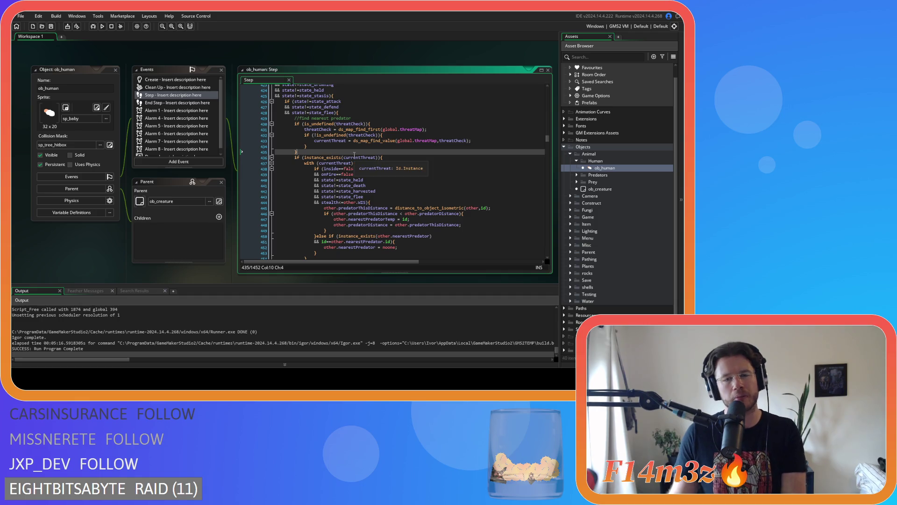
pyautogui.press('Return')
pyautogui.write('//while')
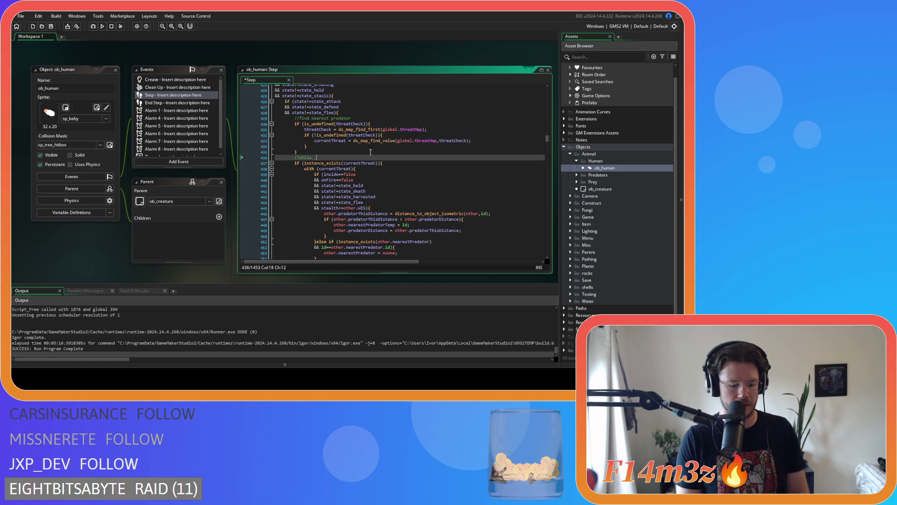
pyautogui.write('instNo')
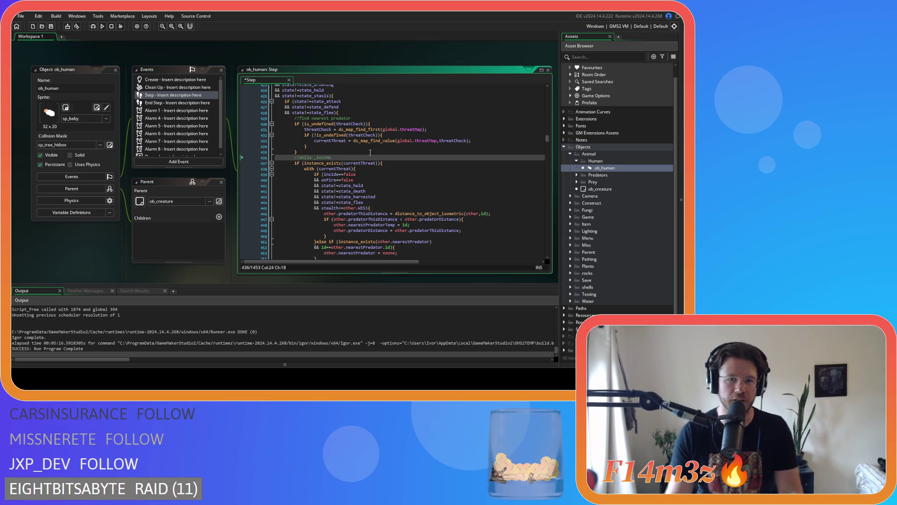
pyautogui.write('t')
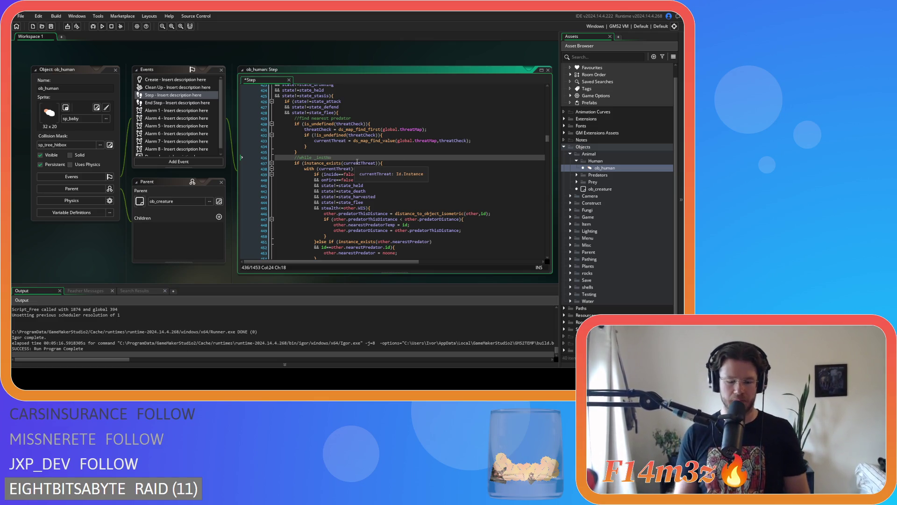
pyautogui.write('glob')
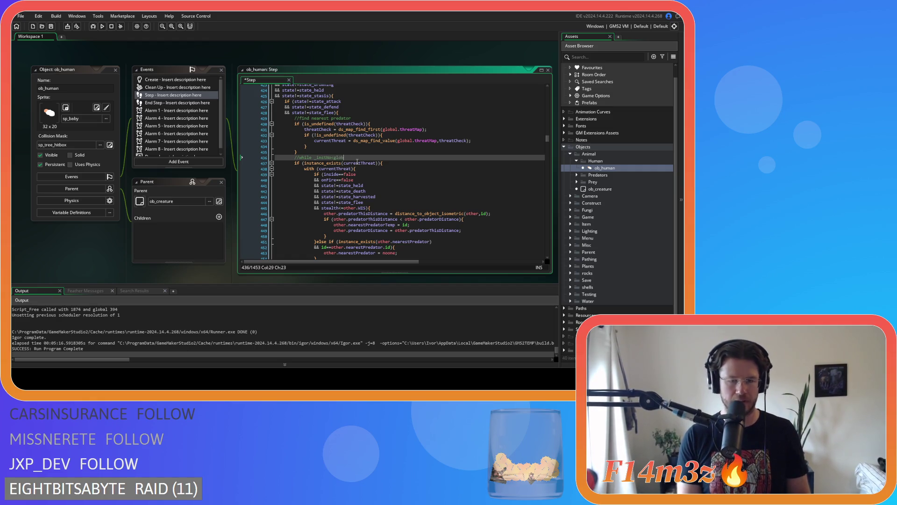
pyautogui.write('al.time')
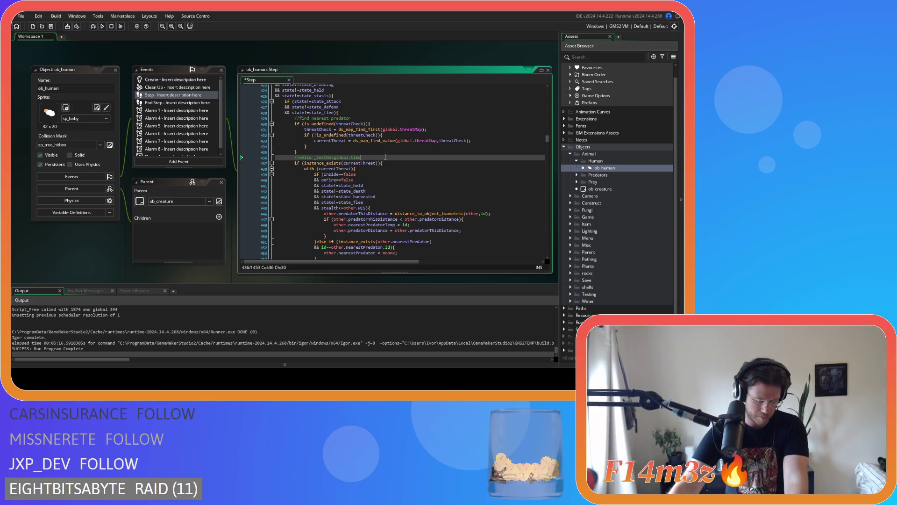
pyautogui.scroll(-4, 393, 131)
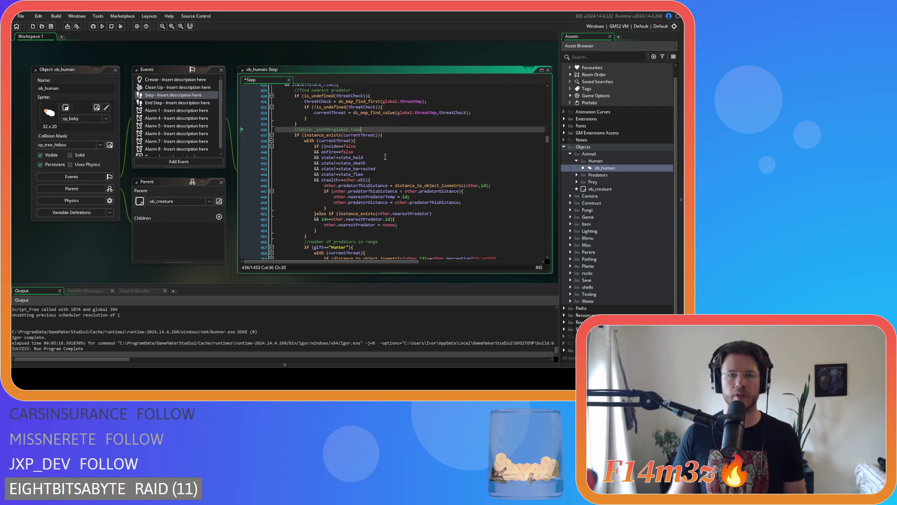
pyautogui.moveTo(395, 108); pyautogui.dragTo(406, 152)
pyautogui.scroll(-2, 401, 122)
pyautogui.scroll(-2, 409, 161)
pyautogui.scroll(-8, 411, 168)
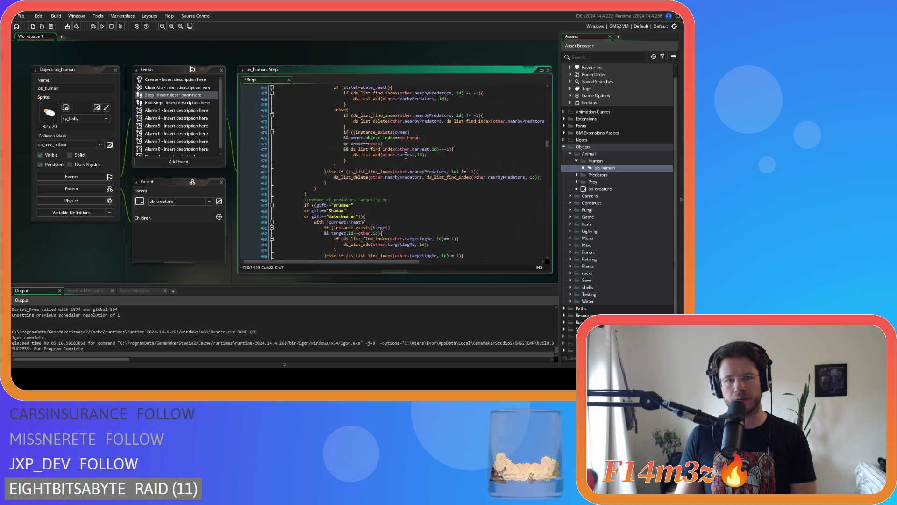
pyautogui.scroll(-6, 405, 156)
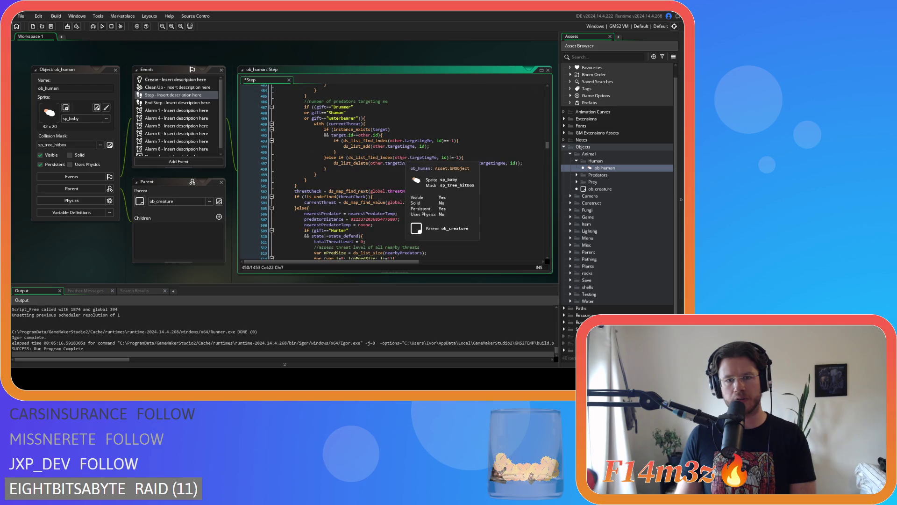
pyautogui.click(374, 197)
pyautogui.click(354, 213)
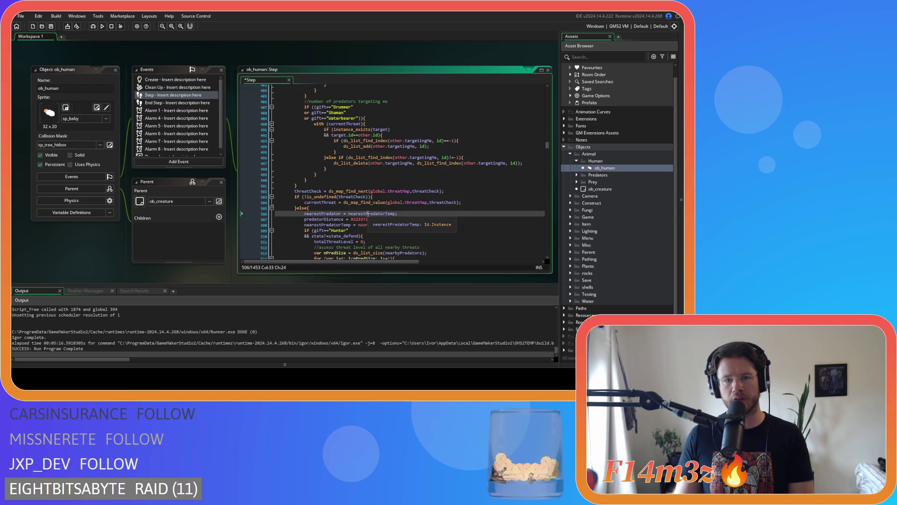
pyautogui.scroll(-3, 382, 201)
pyautogui.moveTo(324, 183); pyautogui.dragTo(333, 207)
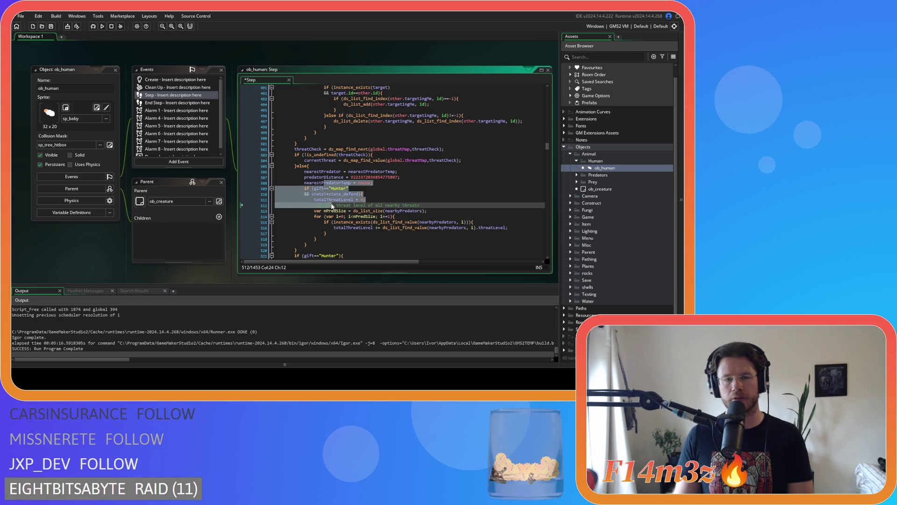
pyautogui.click(447, 149)
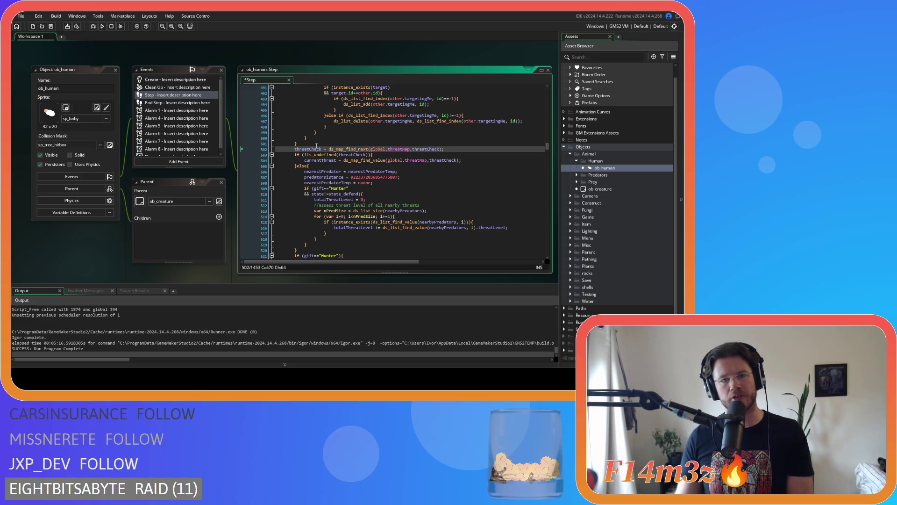
pyautogui.click(340, 155)
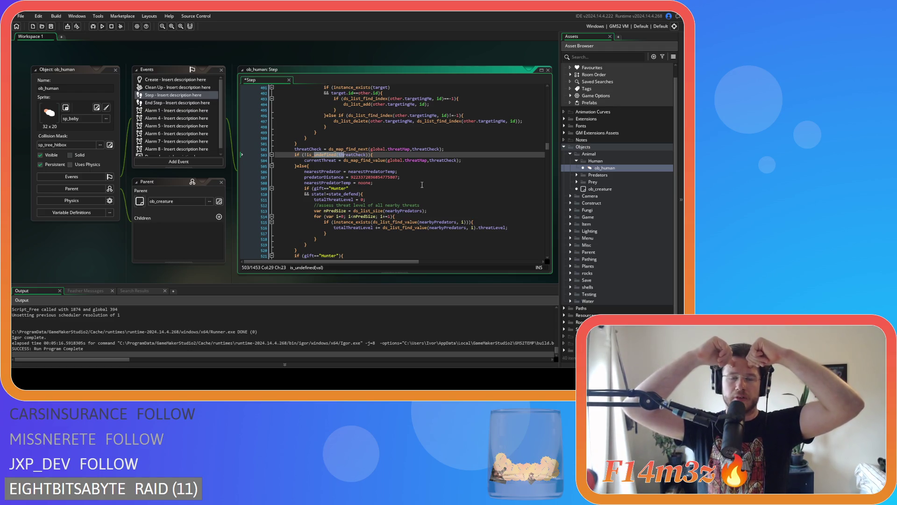
pyautogui.moveTo(332, 172); pyautogui.dragTo(330, 176)
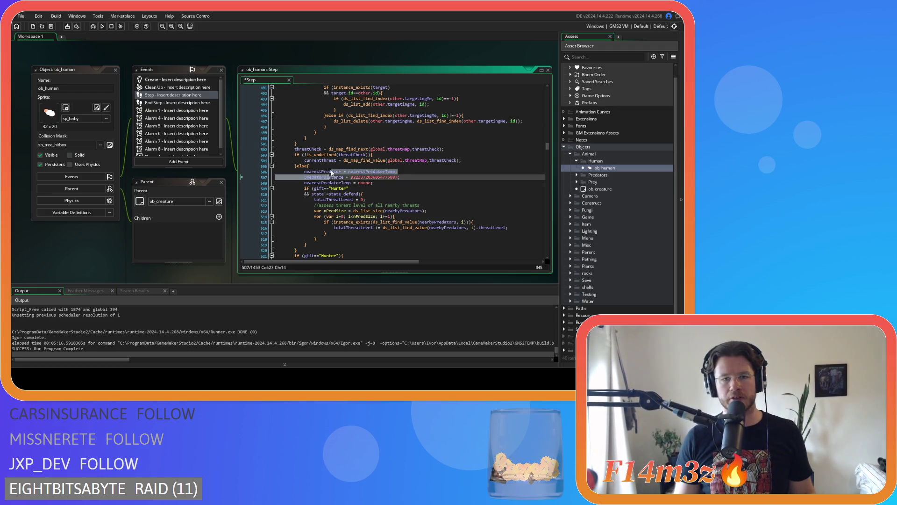
pyautogui.click(317, 154)
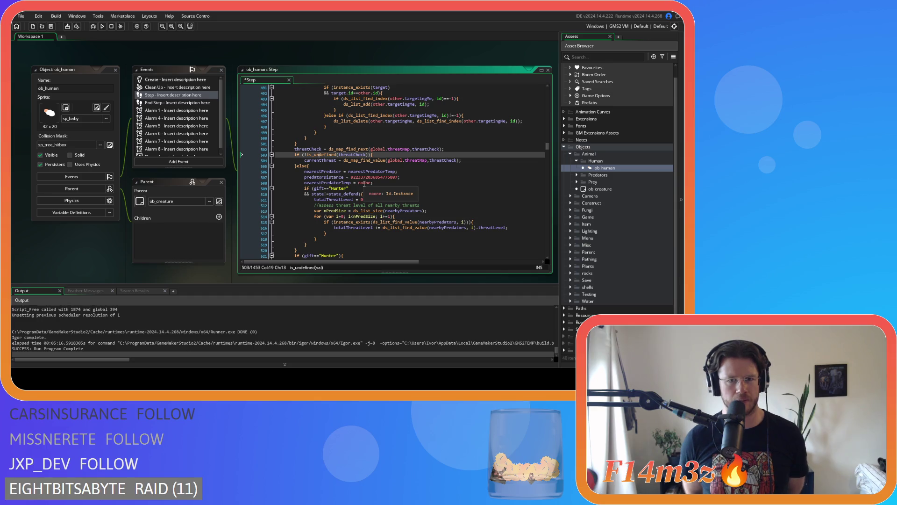
# Inspect the is_undefined(threatCheck) check on line 503
pyautogui.moveTo(368, 154)
pyautogui.mouseDown()
pyautogui.moveTo(351, 155)
pyautogui.moveTo(369, 155)
pyautogui.mouseUp()
pyautogui.click(306, 155)
pyautogui.rightClick(306, 155)
pyautogui.press('Escape')
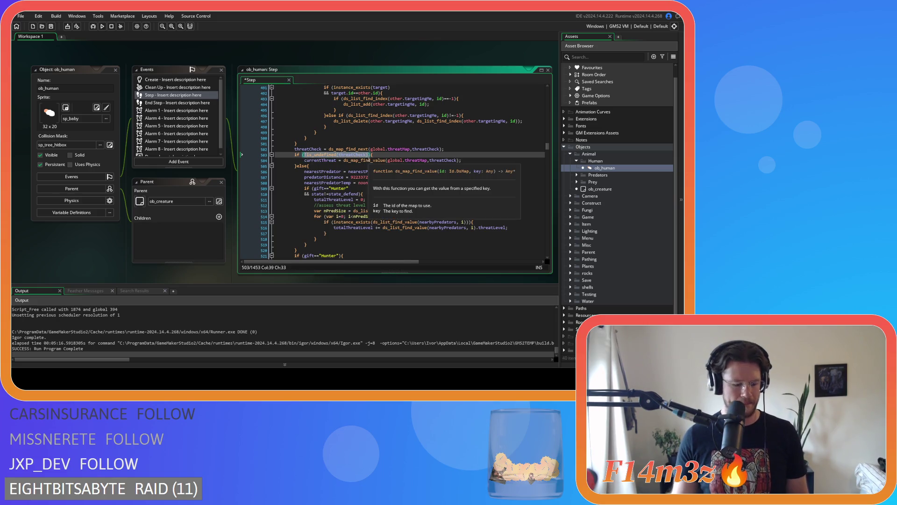
# Split the comment into //while !is_undefined(threatCheck) and a separate //&& instNo<global.time line
pyautogui.scroll(3, 375, 162)
pyautogui.scroll(20, 375, 162)
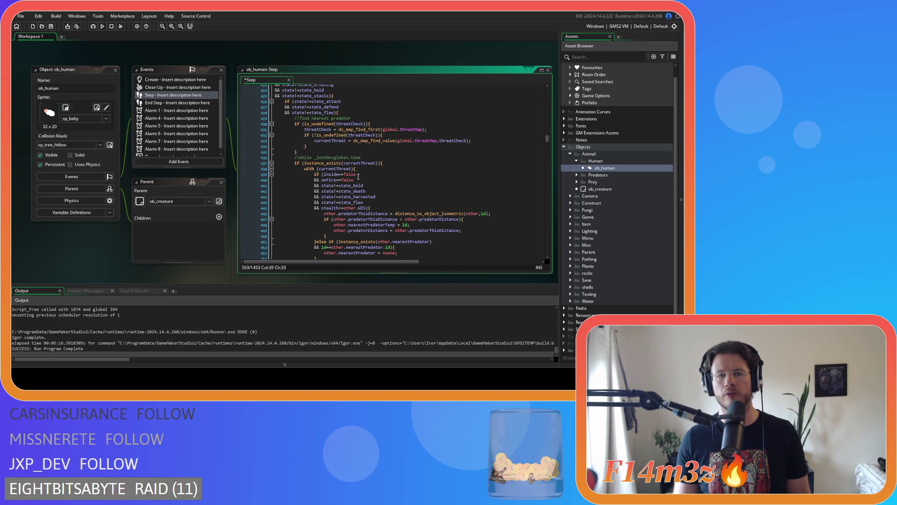
pyautogui.click(316, 158)
pyautogui.press('Return')
pyautogui.write('//&&')
pyautogui.press('Up')
pyautogui.press('End')
pyautogui.write('!is_undefined(threatCheck)')
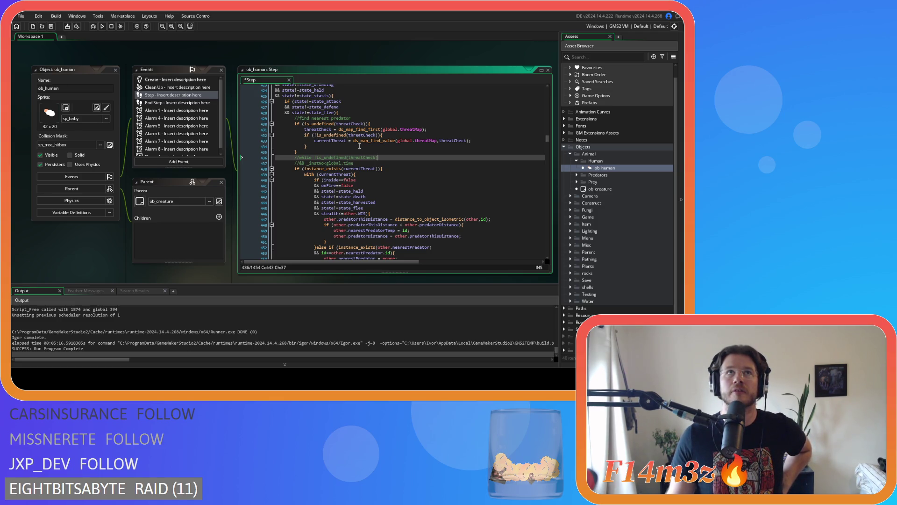
pyautogui.moveTo(308, 168)
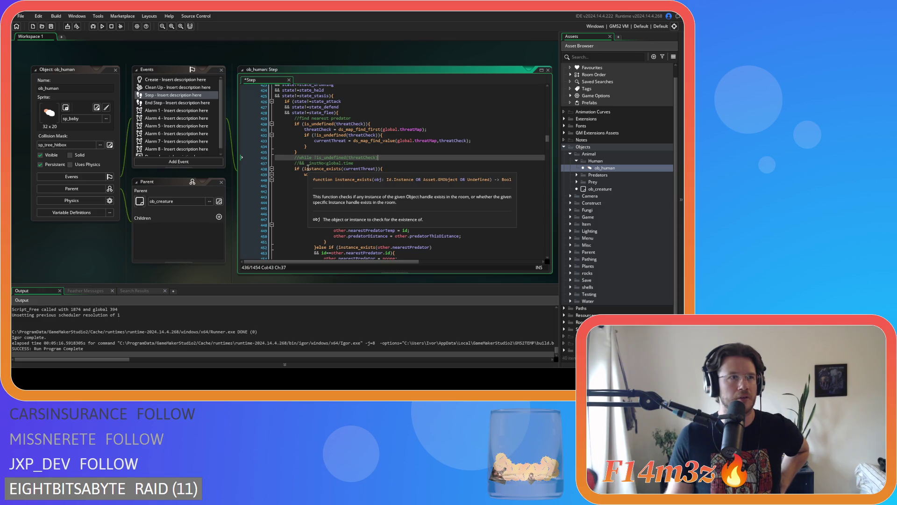
# Edit line 437's condition so it compares instNo < global.time
pyautogui.click(326, 163)
pyautogui.moveTo(356, 168)
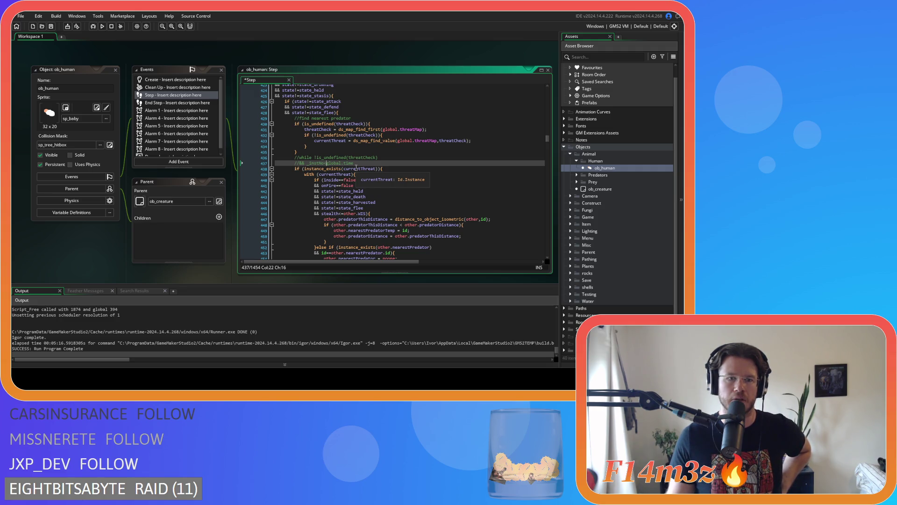
pyautogui.write('<')
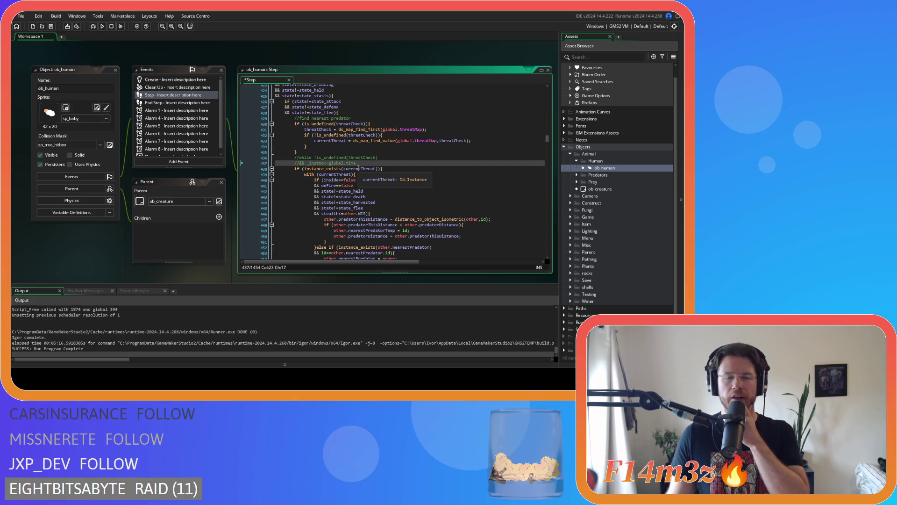
pyautogui.write('_')
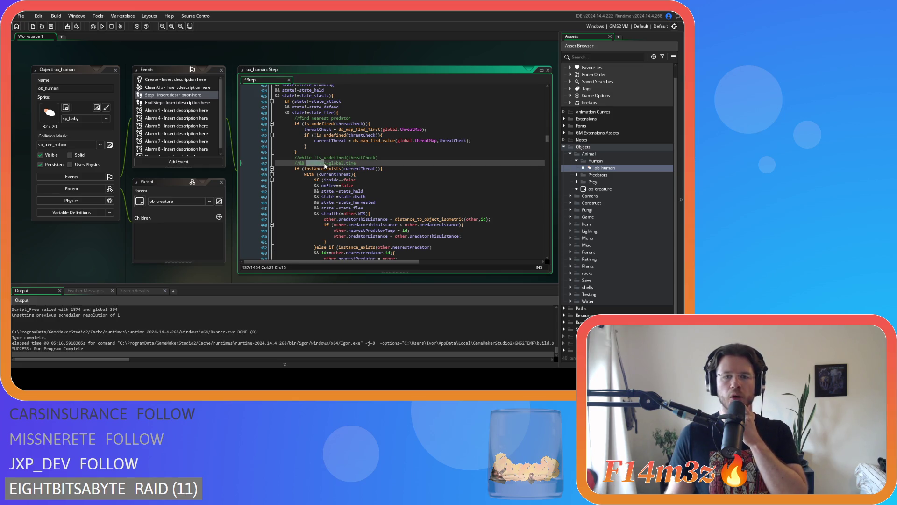
pyautogui.click(380, 165)
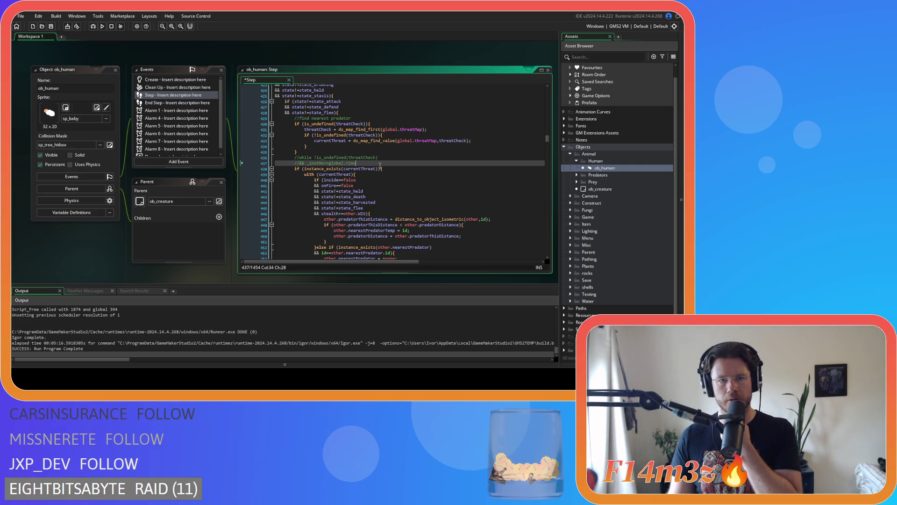
pyautogui.scroll(3, 379, 165)
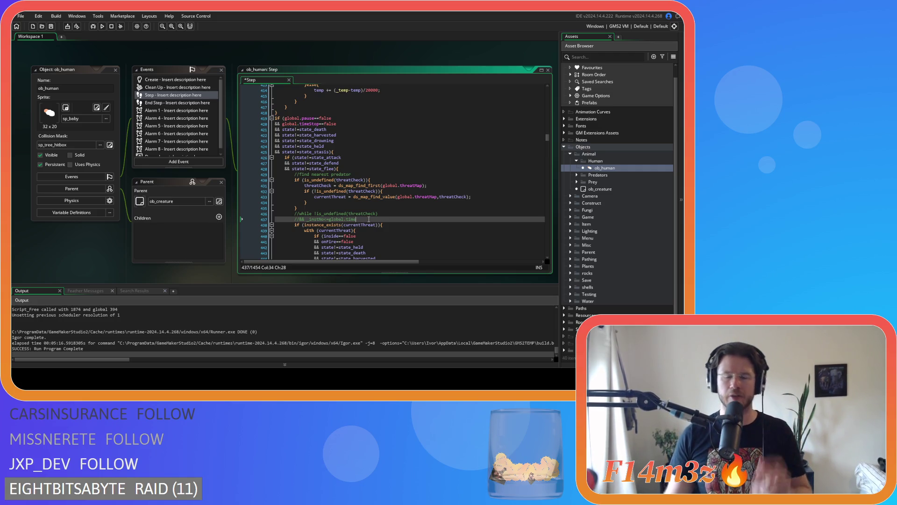
# Delete the stray underscore before instNo and save the ob_human Step event
pyautogui.click(308, 219)
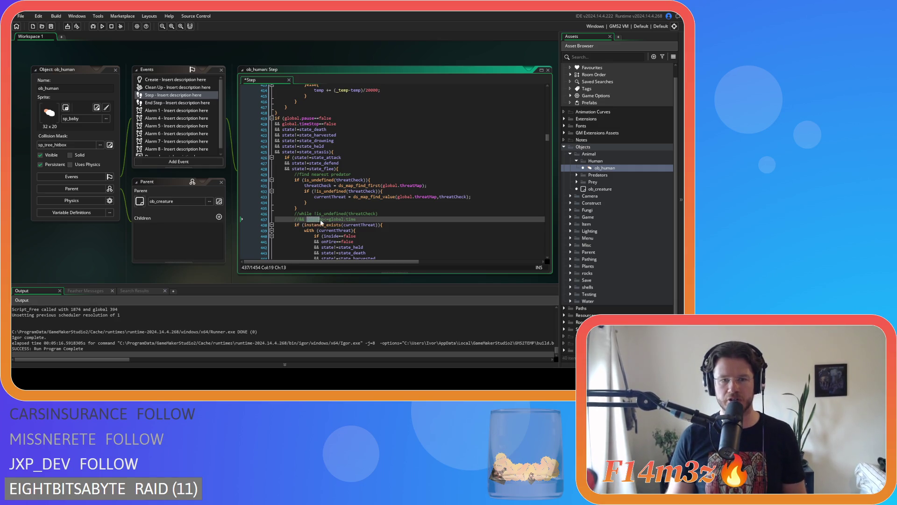
pyautogui.press('Delete')
pyautogui.click(382, 221)
pyautogui.hotkey('ctrl', 's')
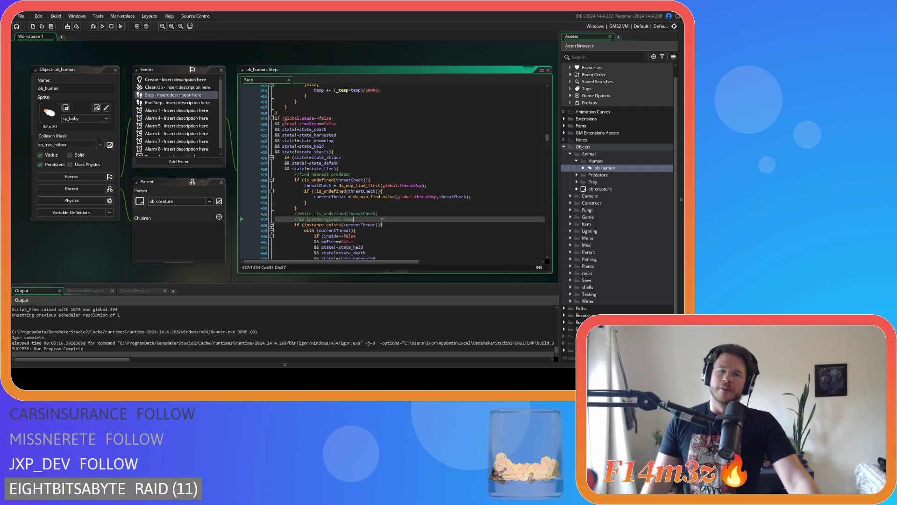
pyautogui.scroll(-5, 381, 170)
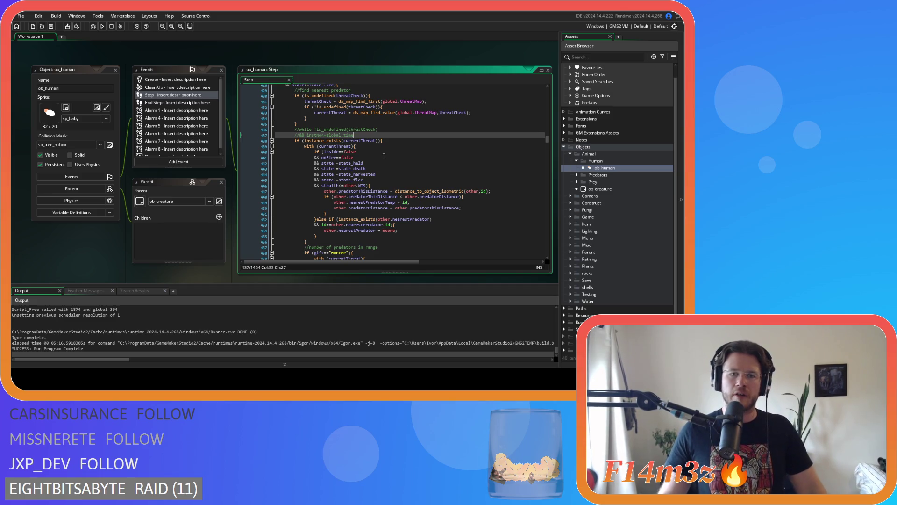
# Add an //end while comment on a new line below threatCheck = ds_map_find_next
pyautogui.scroll(-2, 378, 152)
pyautogui.scroll(-17, 378, 152)
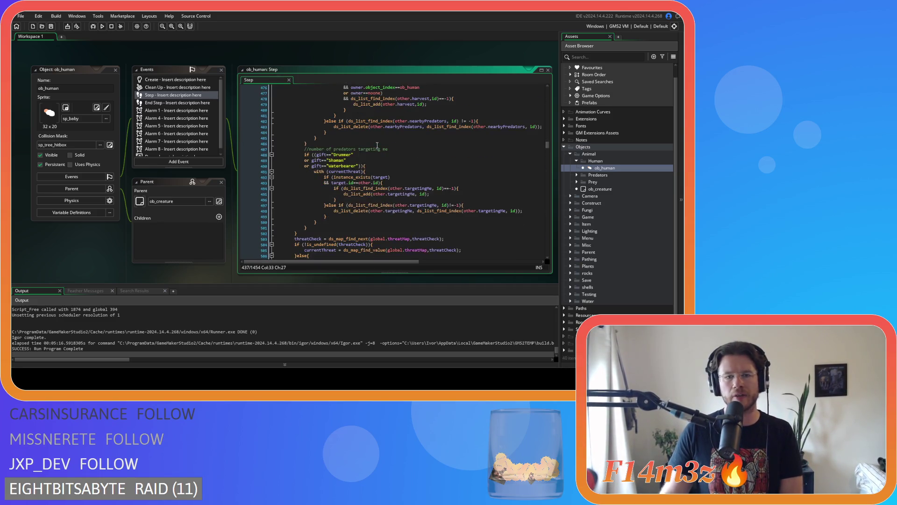
pyautogui.click(455, 183)
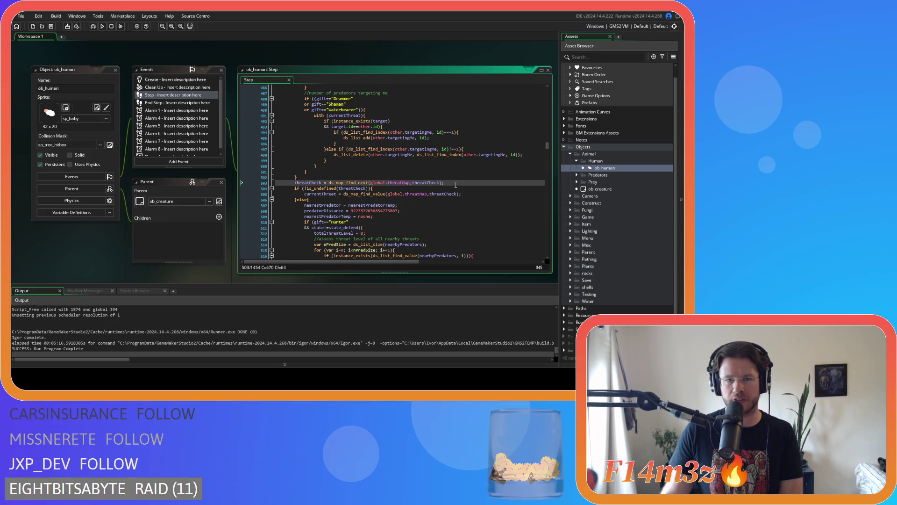
pyautogui.press('Return')
pyautogui.write('//endd while')
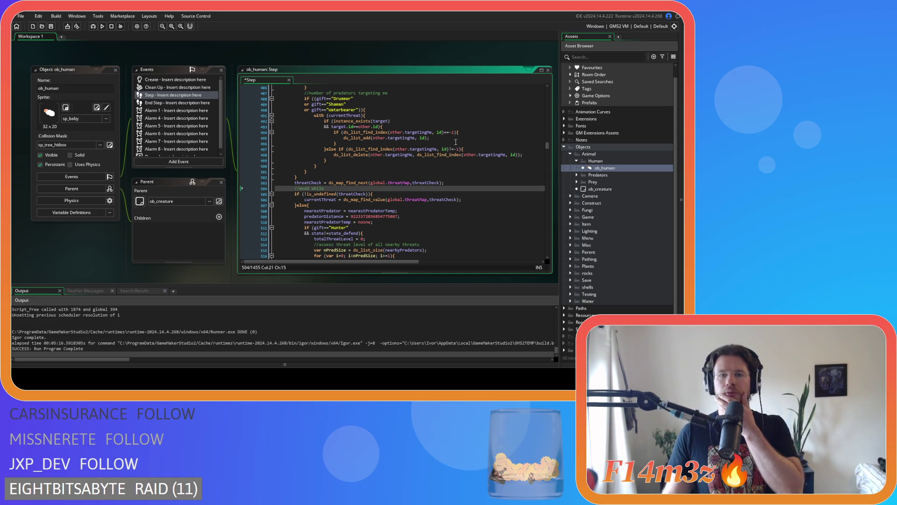
# Review the //while and currentThreat lines, then select the misplaced //end while comment
pyautogui.moveTo(327, 182); pyautogui.dragTo(378, 185)
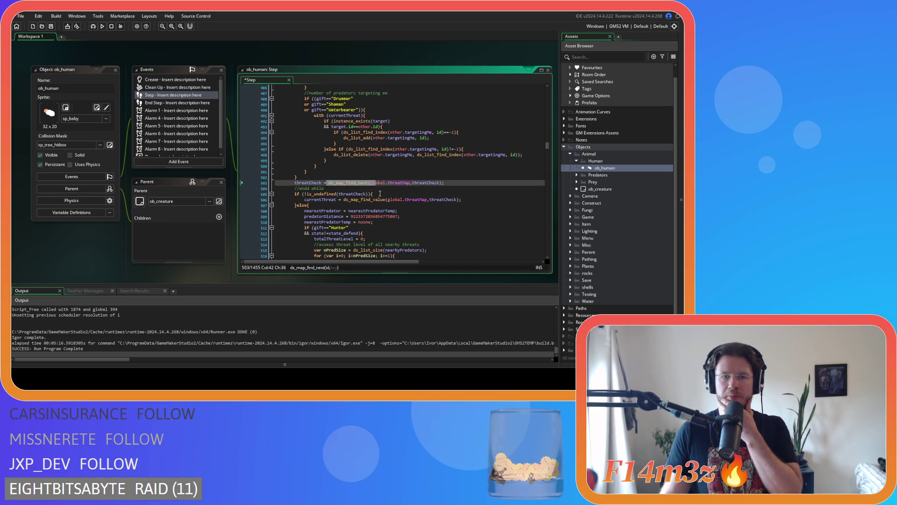
pyautogui.click(310, 189)
pyautogui.scroll(10, 356, 210)
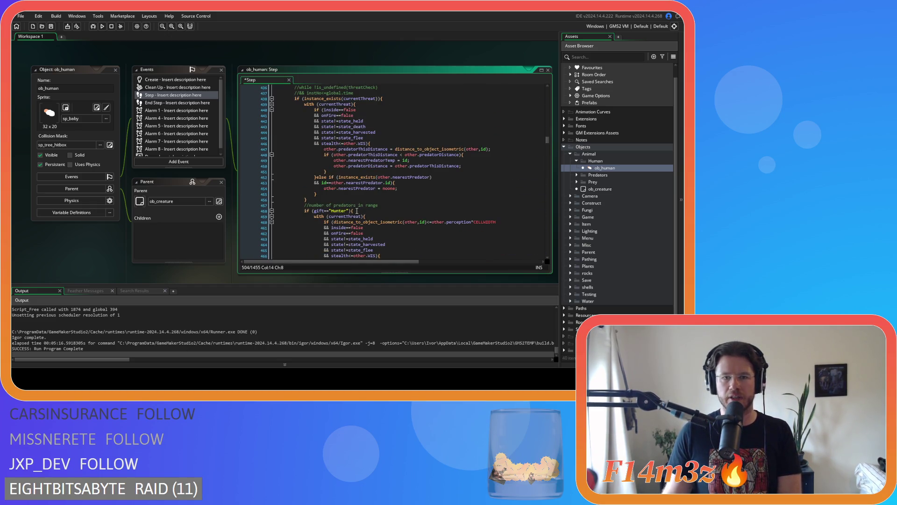
pyautogui.scroll(4, 357, 211)
pyautogui.click(393, 158)
pyautogui.scroll(-5, 392, 209)
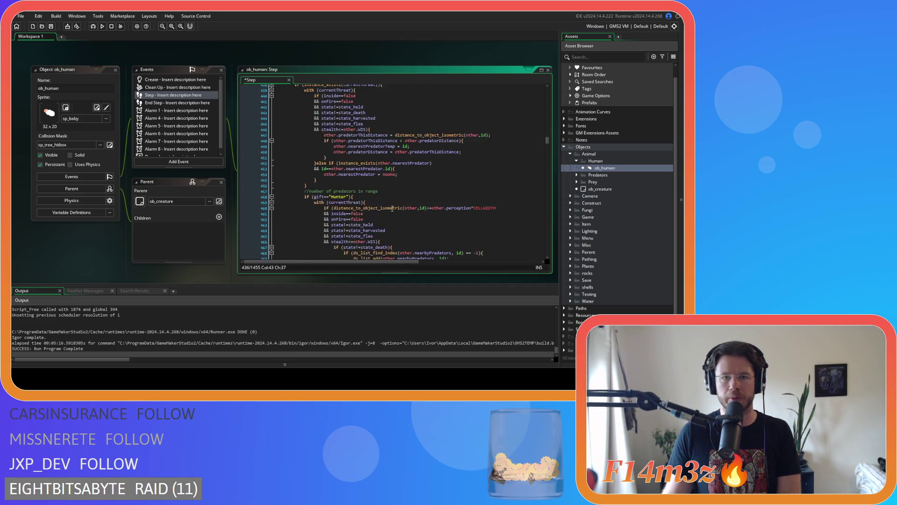
pyautogui.scroll(-12, 392, 209)
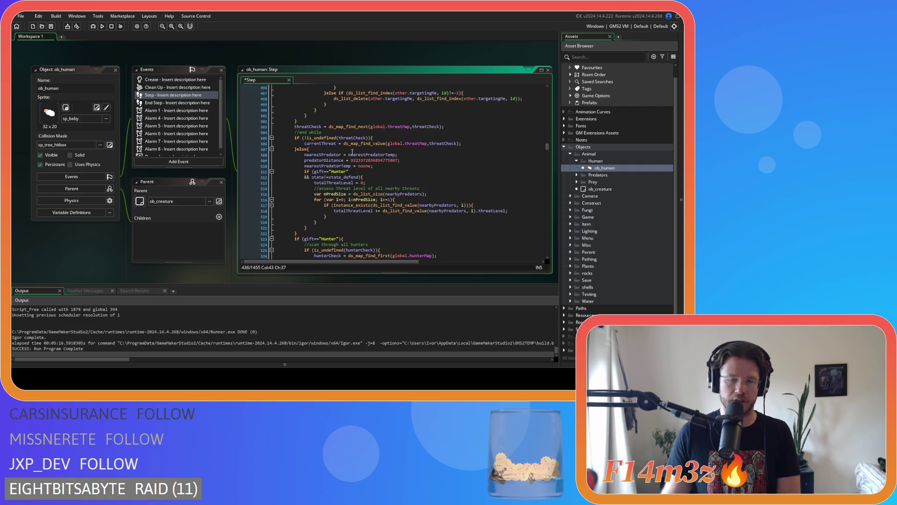
pyautogui.moveTo(320, 143); pyautogui.dragTo(382, 144)
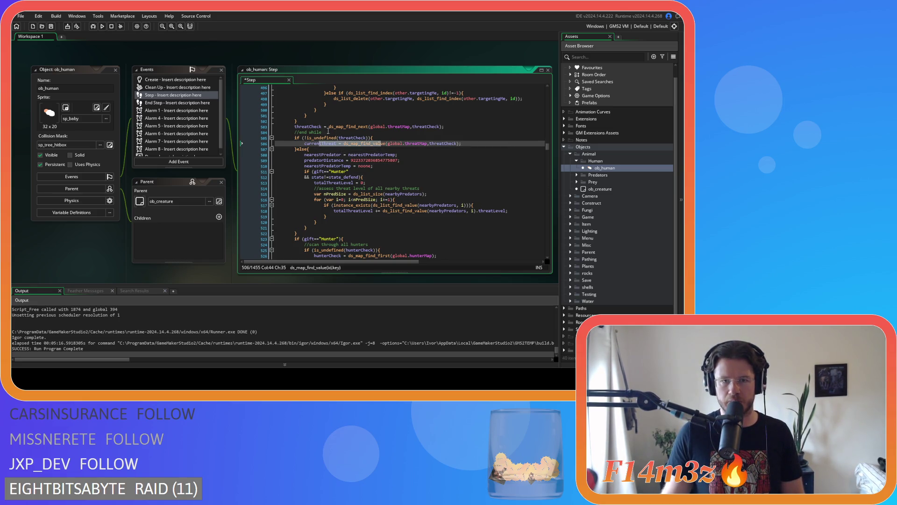
pyautogui.moveTo(325, 132); pyautogui.dragTo(294, 134)
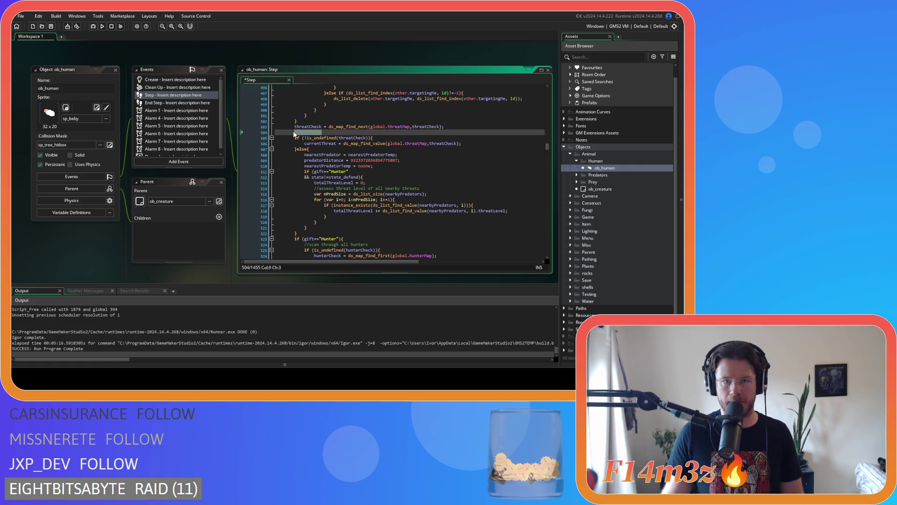
# Delete the misplaced //end while line and open a new line after the threat-check block's brace
pyautogui.press('BackSpace')
pyautogui.press('BackSpace')
pyautogui.press('BackSpace')
pyautogui.press('BackSpace')
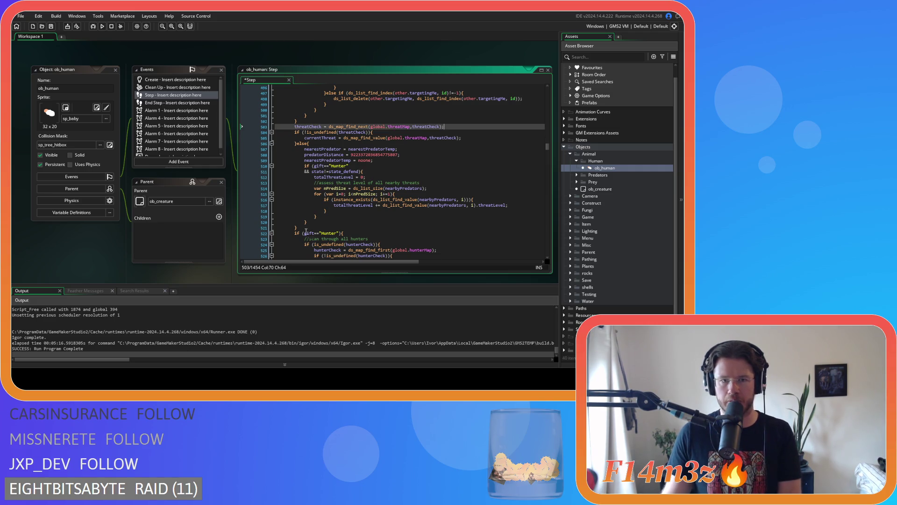
pyautogui.click(307, 228)
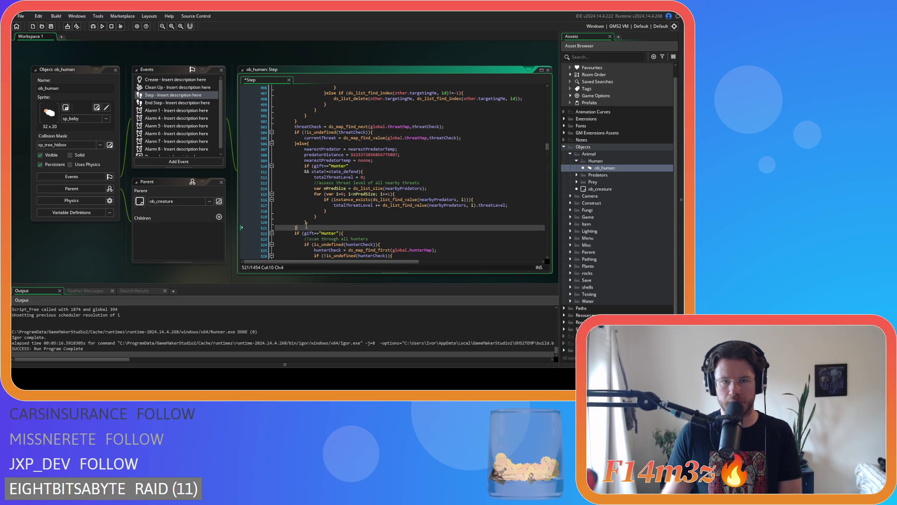
pyautogui.press('Return')
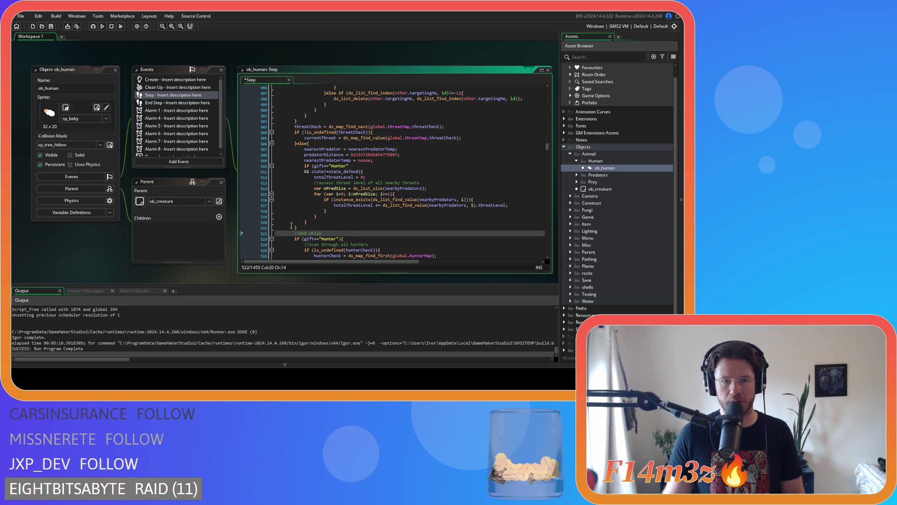
pyautogui.scroll(15, 299, 220)
pyautogui.scroll(-12, 293, 223)
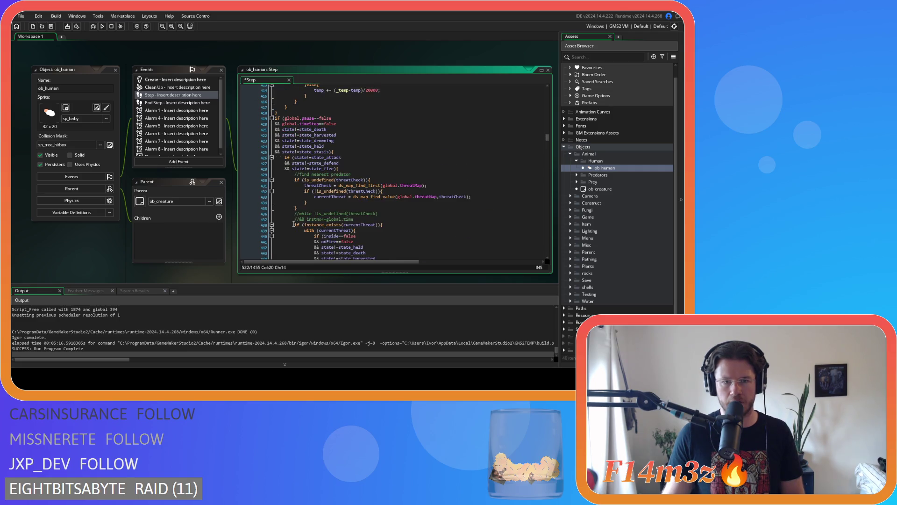
pyautogui.scroll(-5, 294, 222)
pyautogui.scroll(-2, 304, 216)
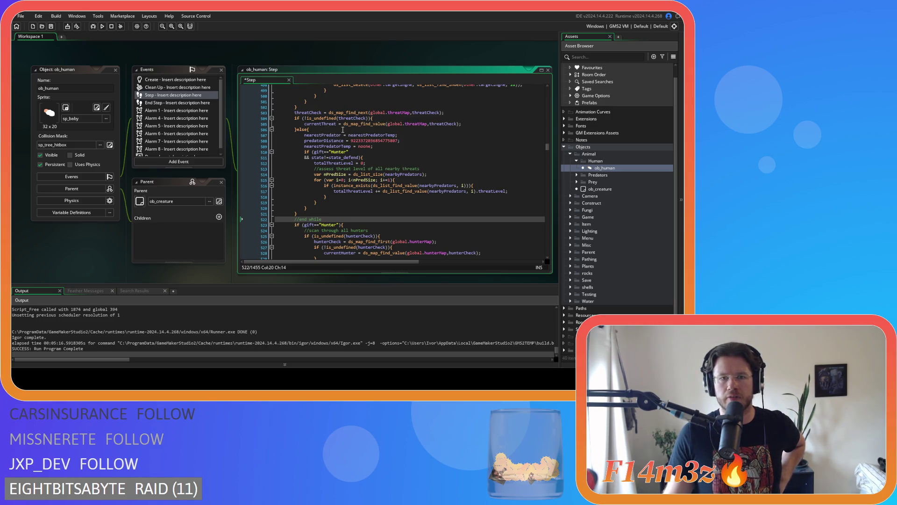
# Select the predator lines in the else branch and the is_undefined(threatCheck) loop condition
pyautogui.moveTo(369, 124)
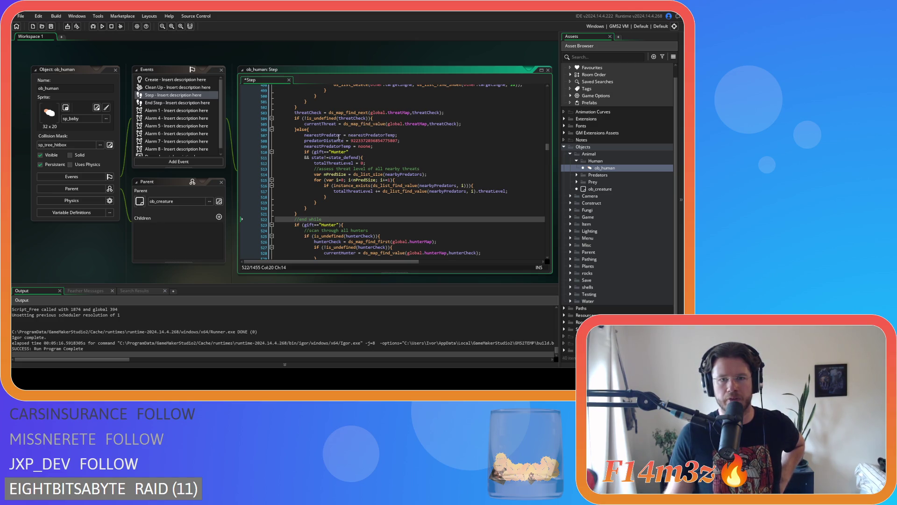
pyautogui.moveTo(336, 135)
pyautogui.mouseDown()
pyautogui.moveTo(345, 146)
pyautogui.moveTo(335, 208)
pyautogui.mouseUp()
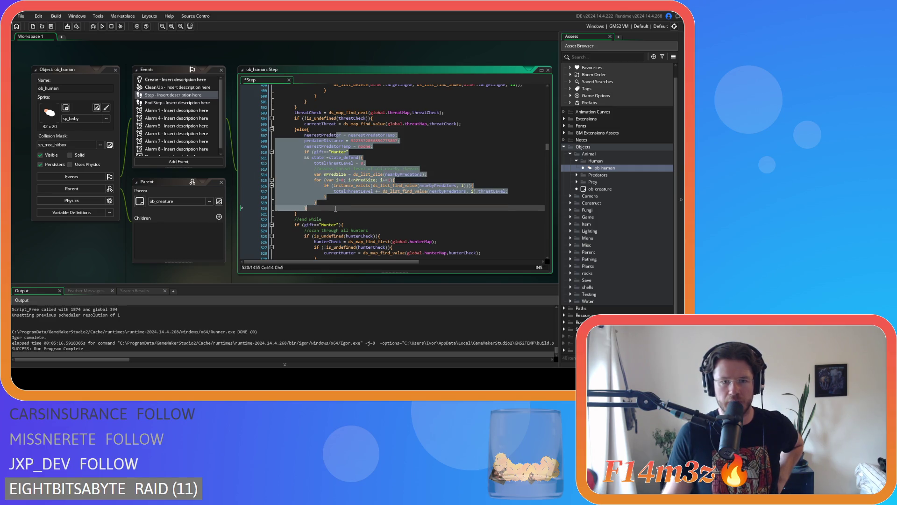
pyautogui.scroll(20, 336, 207)
pyautogui.click(324, 214)
pyautogui.moveTo(325, 214); pyautogui.dragTo(379, 216)
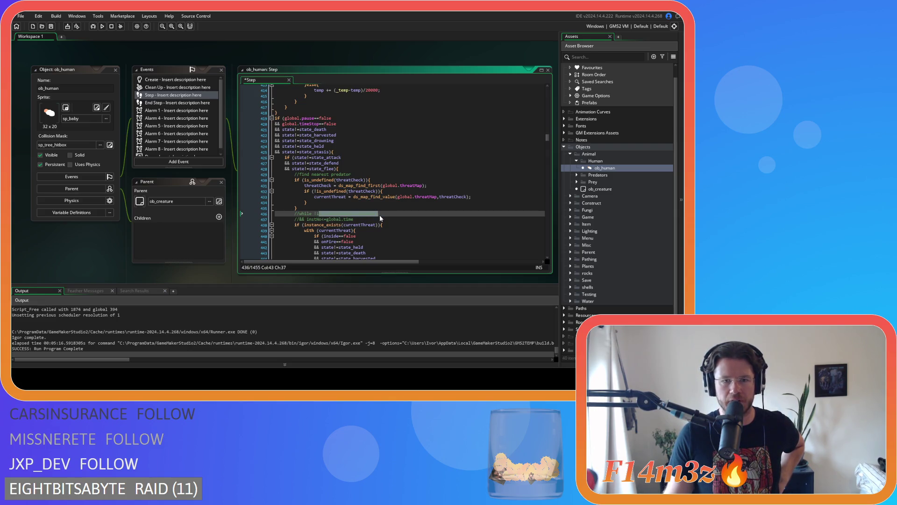
pyautogui.click(379, 215)
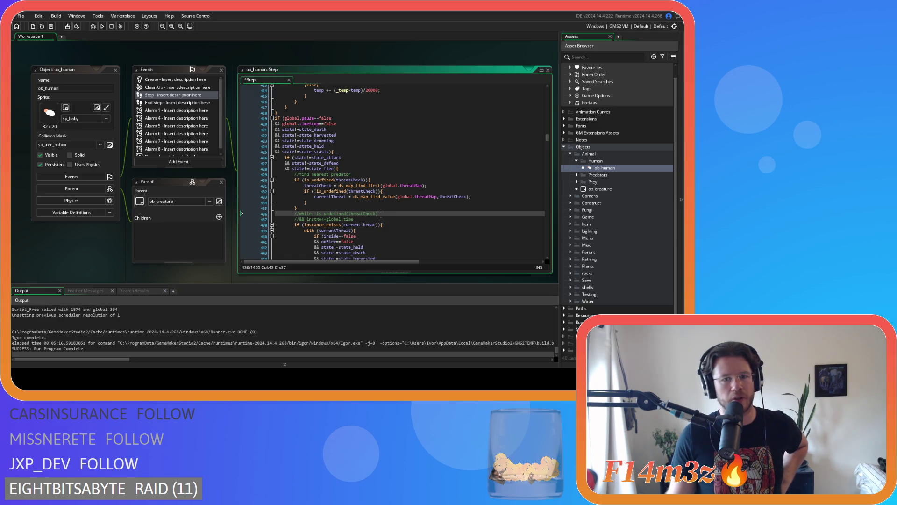
pyautogui.scroll(-3, 381, 214)
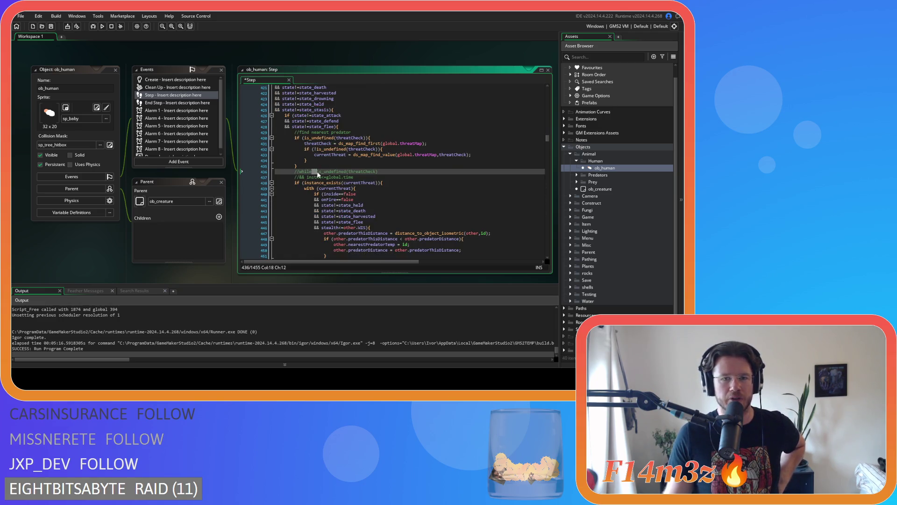
pyautogui.click(379, 172)
pyautogui.scroll(-15, 379, 171)
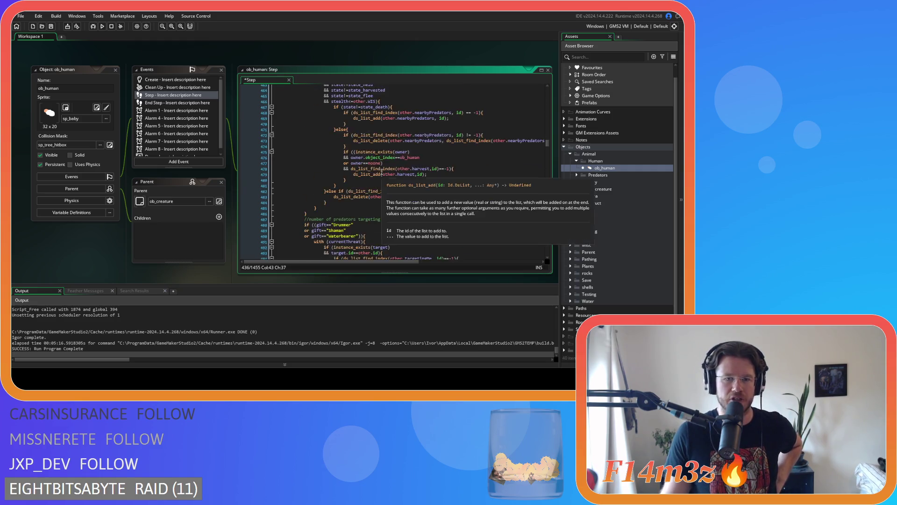
pyautogui.scroll(-3, 382, 171)
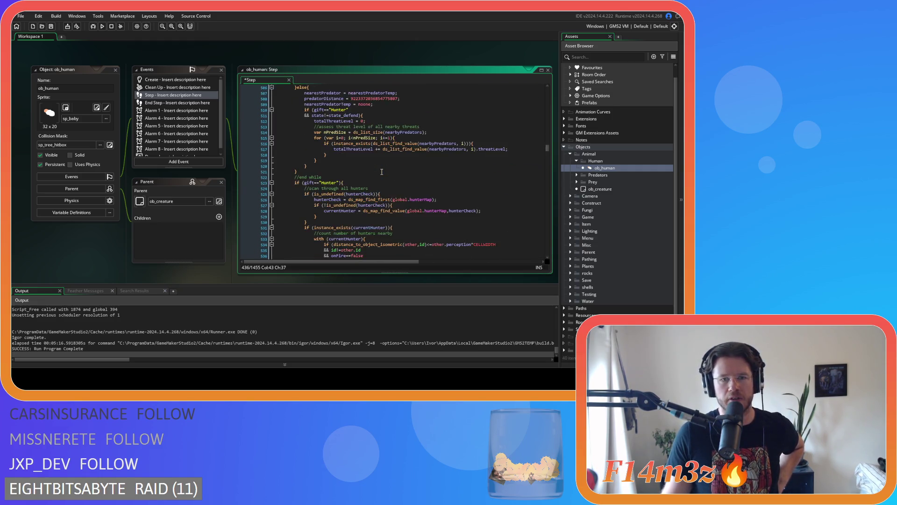
pyautogui.scroll(20, 381, 172)
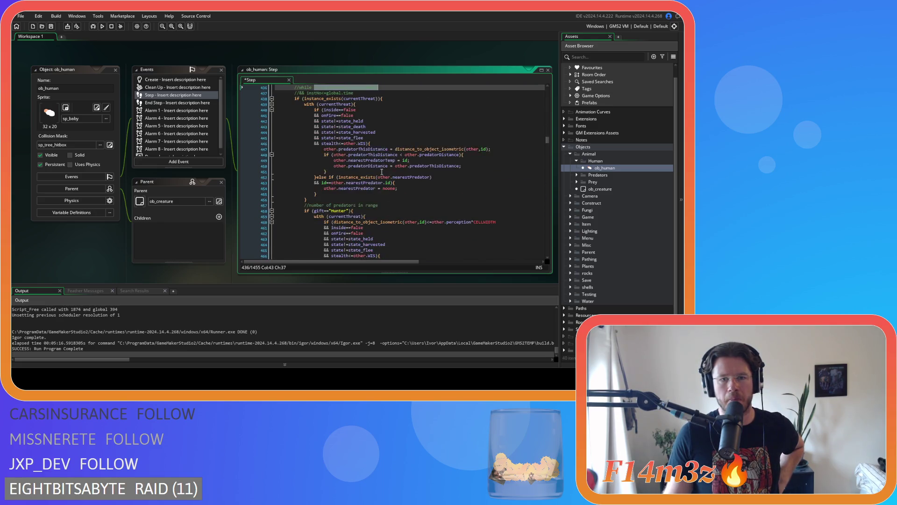
pyautogui.scroll(-20, 382, 171)
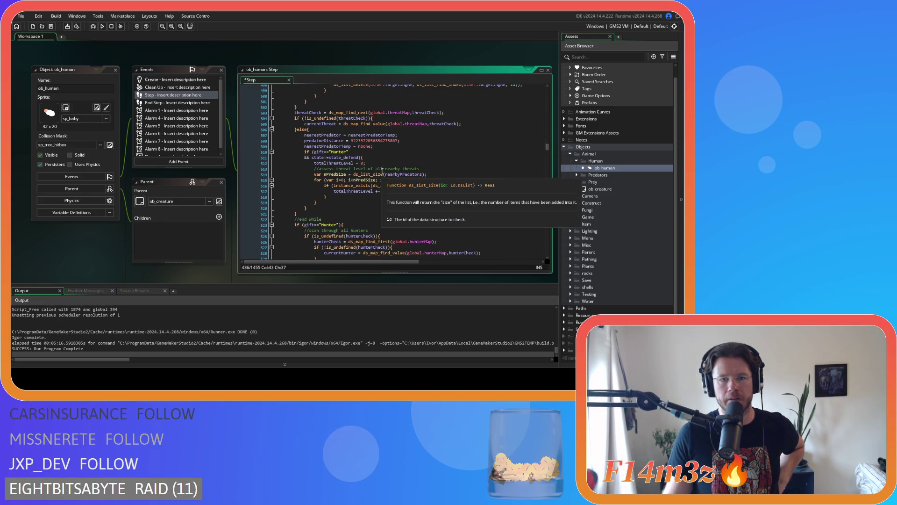
pyautogui.scroll(2, 382, 171)
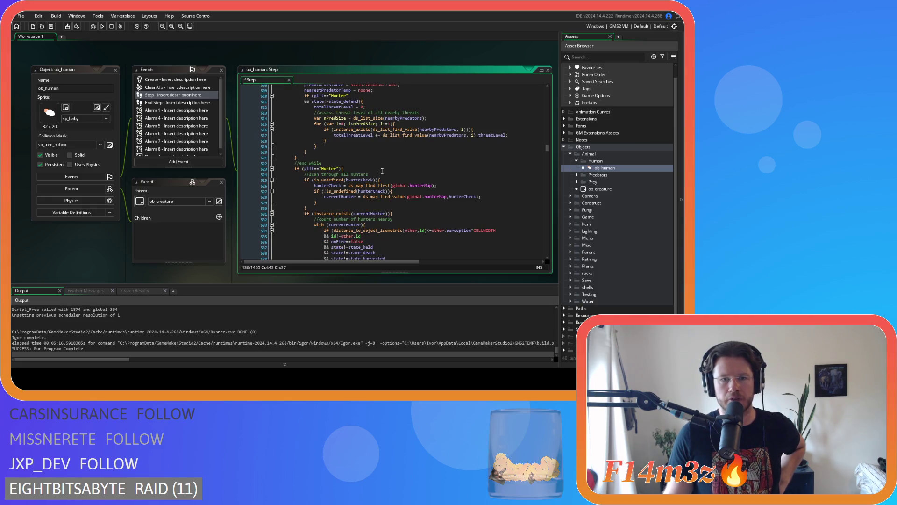
pyautogui.scroll(3, 382, 171)
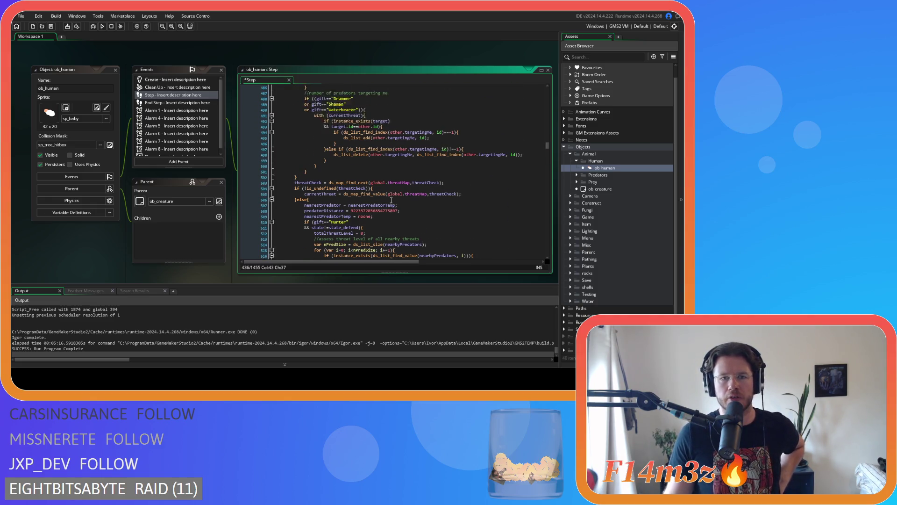
pyautogui.scroll(-20, 391, 200)
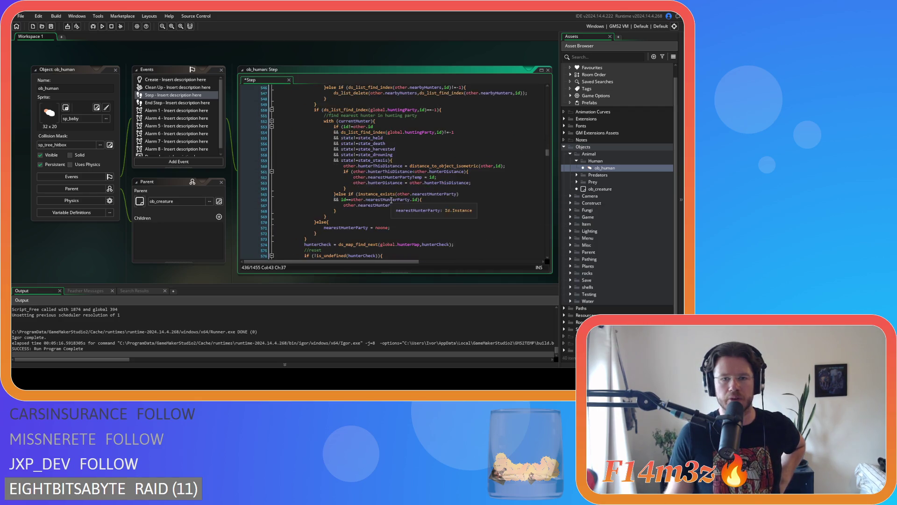
pyautogui.scroll(20, 391, 200)
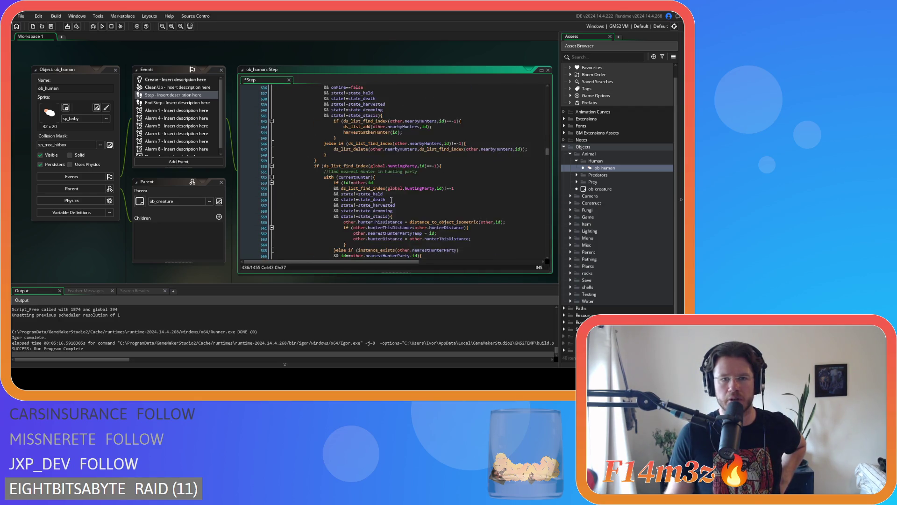
pyautogui.scroll(12, 391, 200)
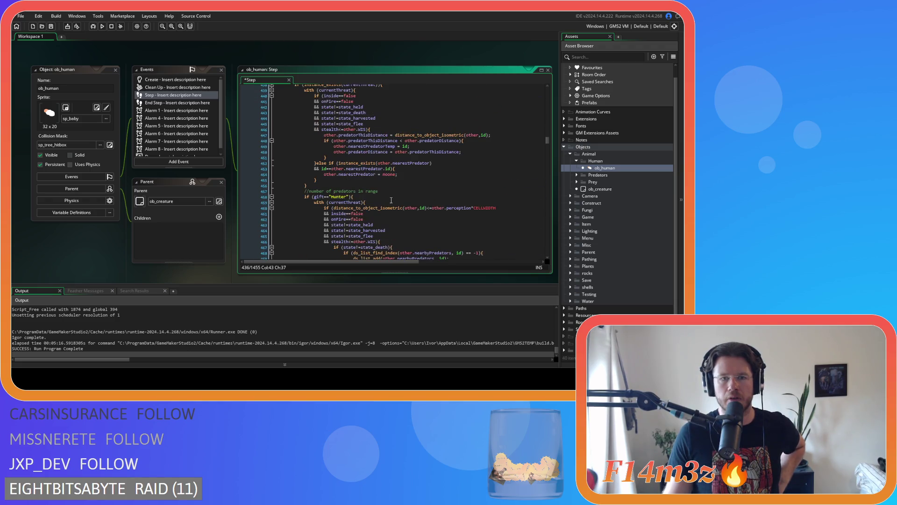
pyautogui.scroll(-14, 391, 200)
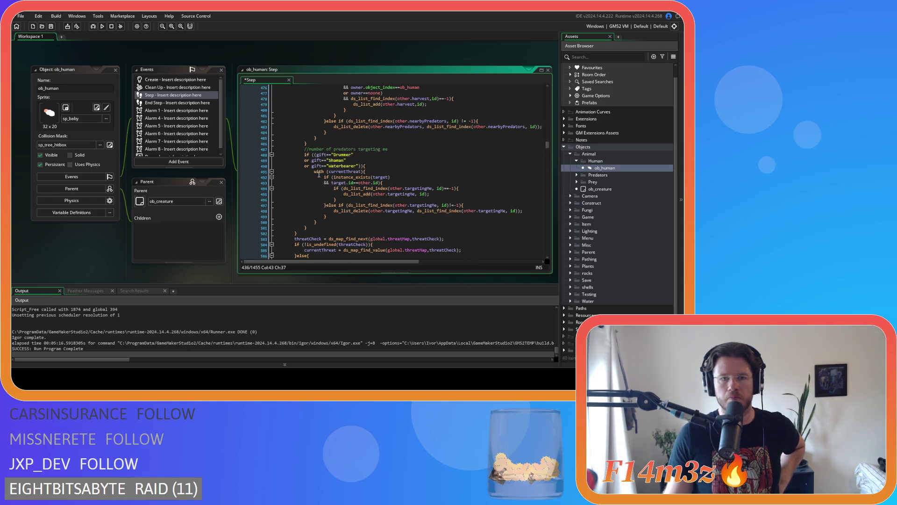
pyautogui.scroll(-4, 310, 167)
pyautogui.scroll(-5, 336, 183)
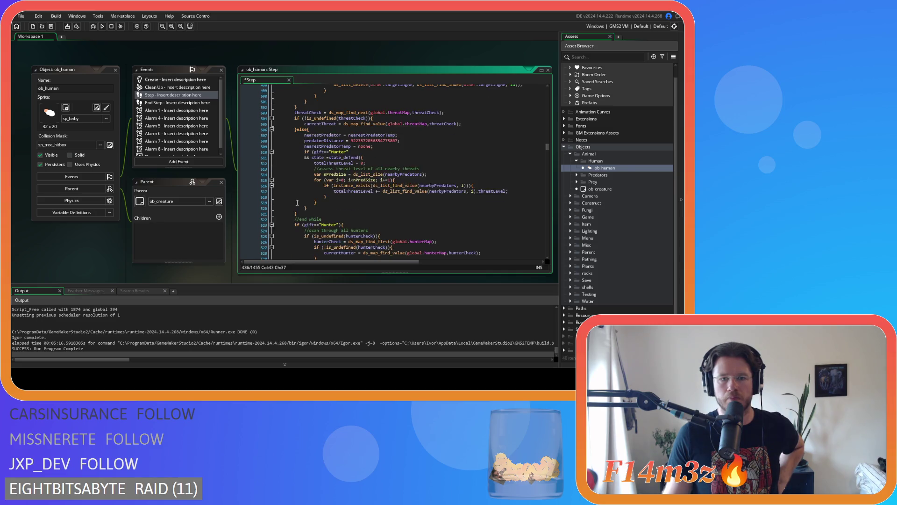
pyautogui.click(329, 191)
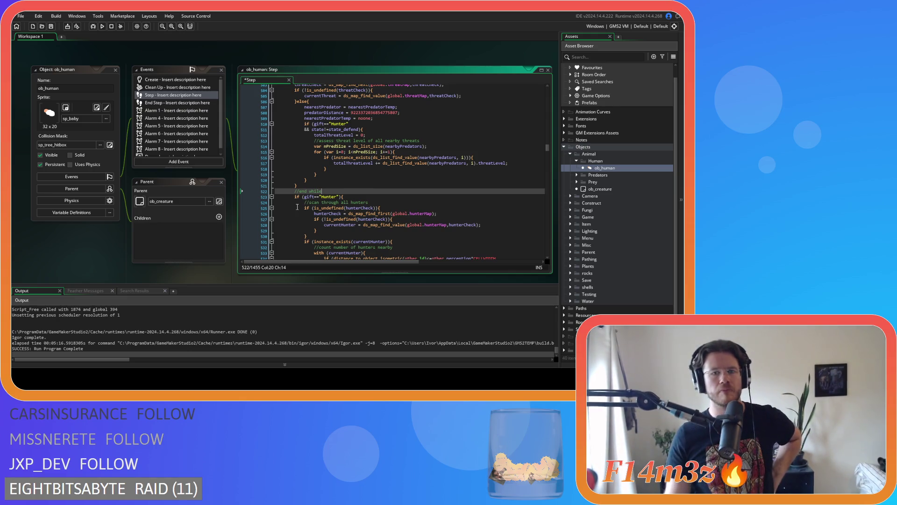
pyautogui.scroll(2, 352, 200)
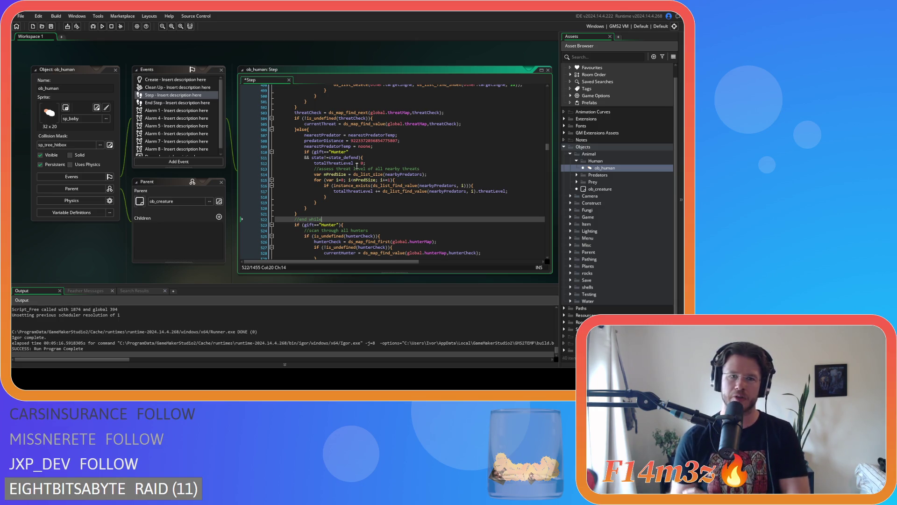
pyautogui.moveTo(315, 208)
pyautogui.mouseDown()
pyautogui.moveTo(317, 170)
pyautogui.moveTo(305, 135)
pyautogui.mouseUp()
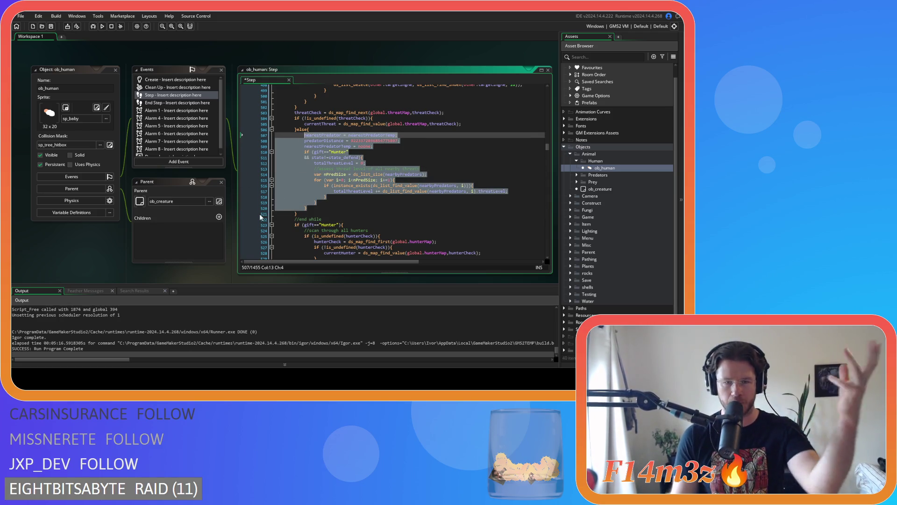
pyautogui.click(319, 146)
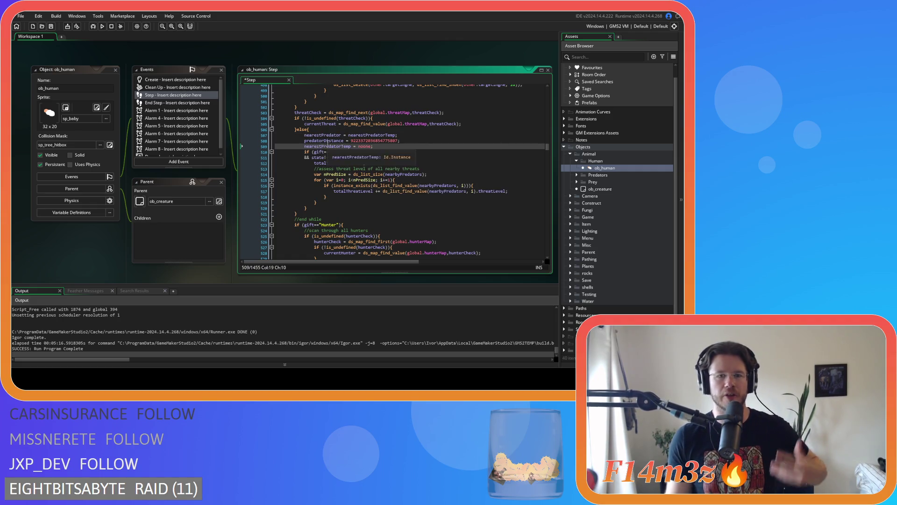
pyautogui.click(333, 135)
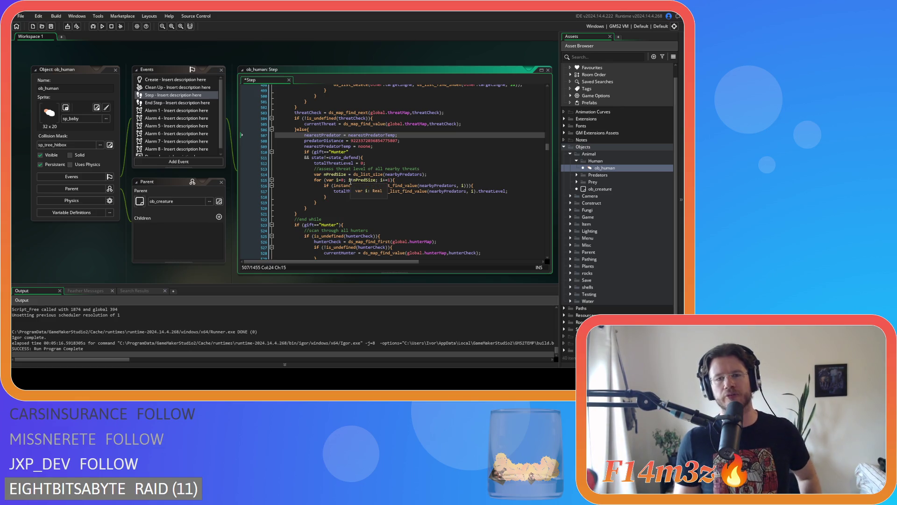
pyautogui.click(435, 130)
pyautogui.click(421, 158)
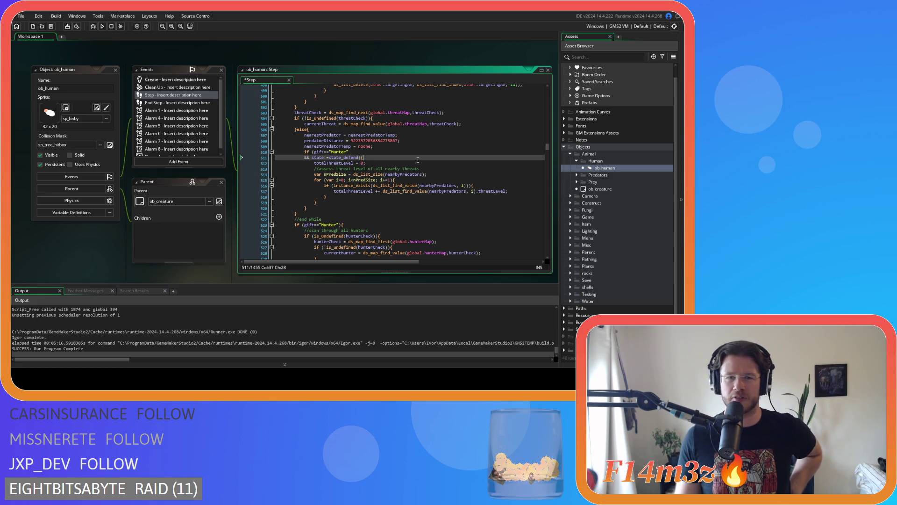
pyautogui.moveTo(408, 185)
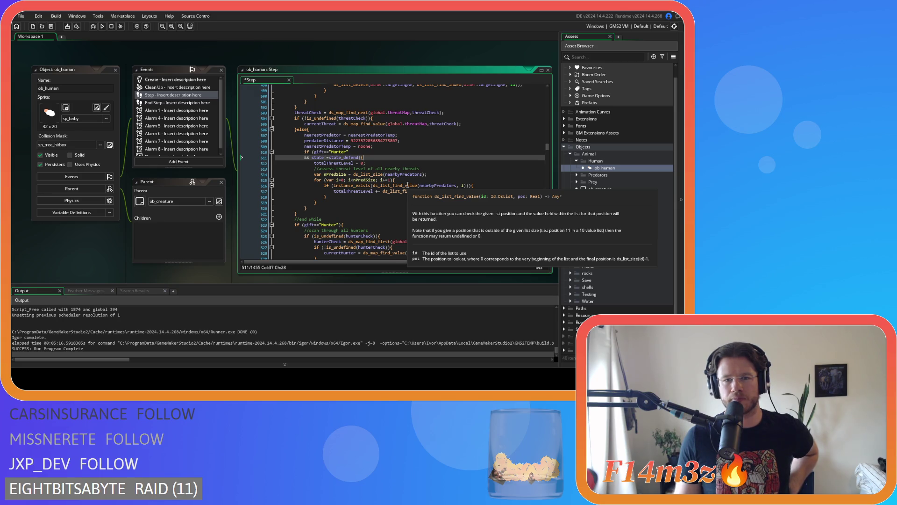
pyautogui.scroll(20, 408, 185)
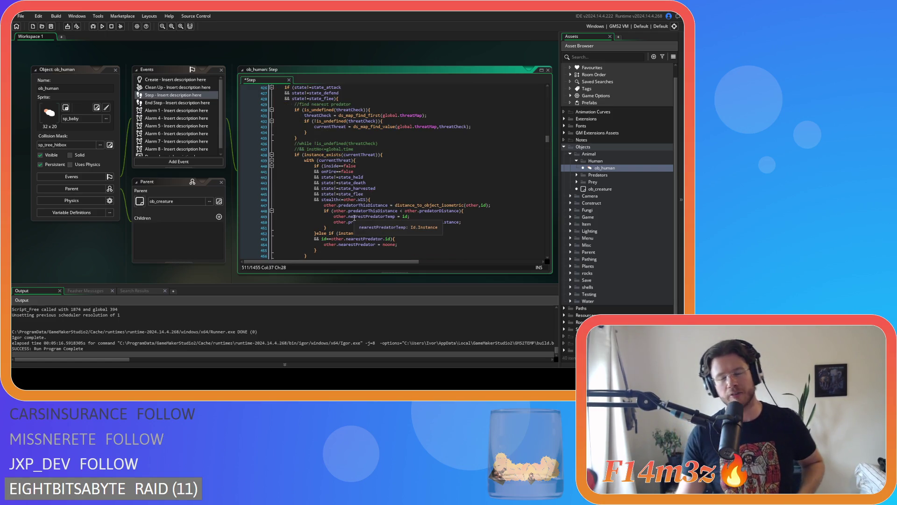
pyautogui.click(352, 149)
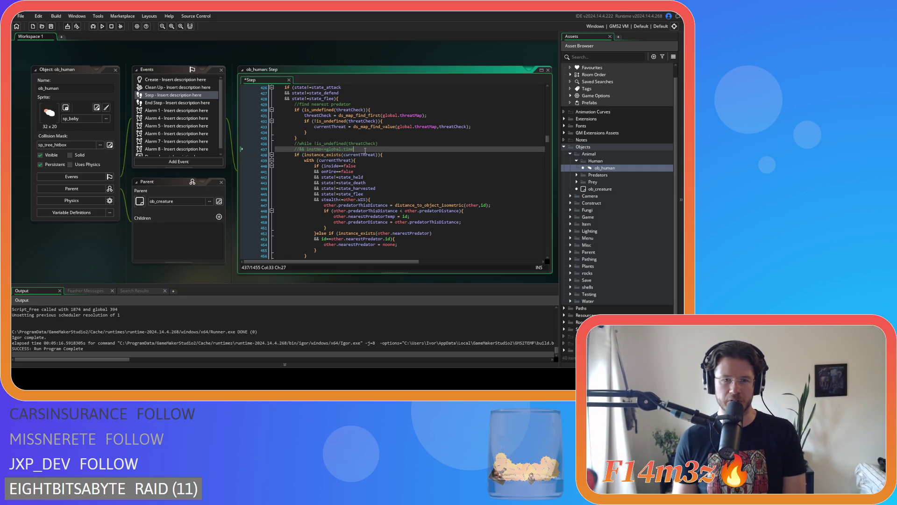
pyautogui.click(380, 145)
pyautogui.scroll(2, 361, 161)
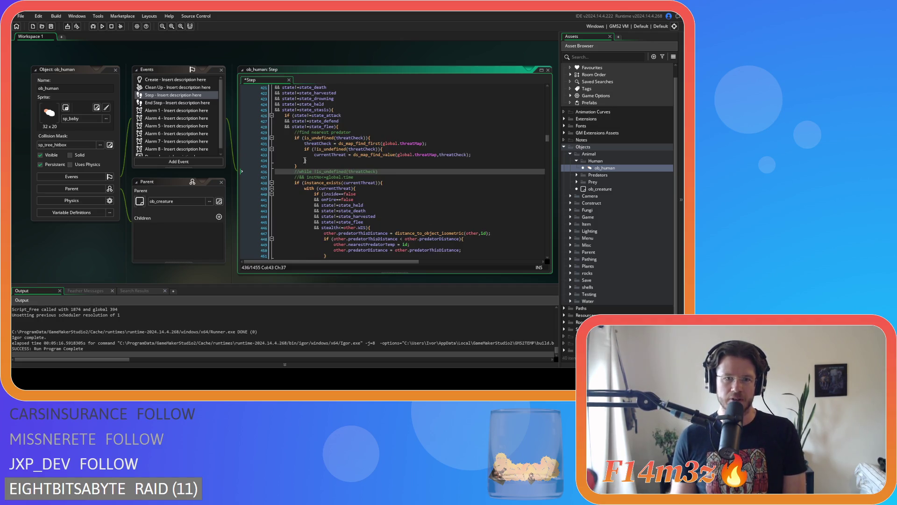
pyautogui.click(398, 168)
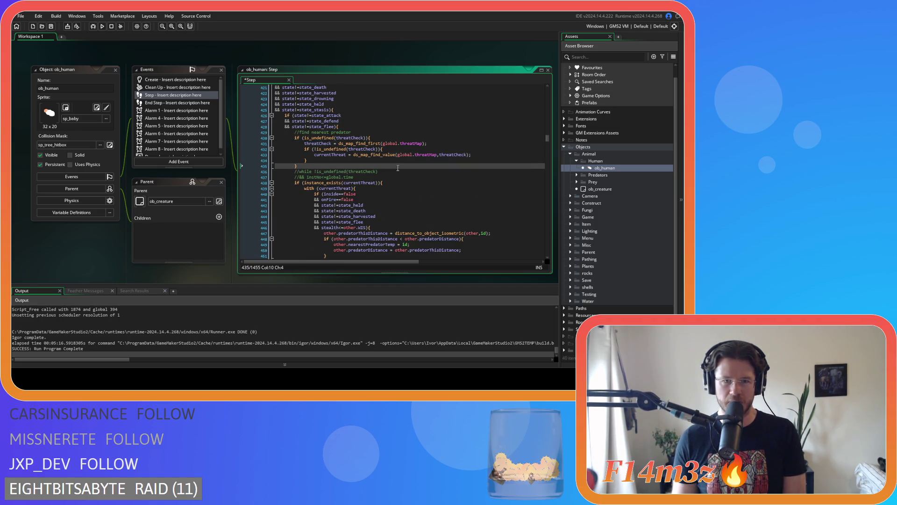
pyautogui.hotkey('ctrl', ']')
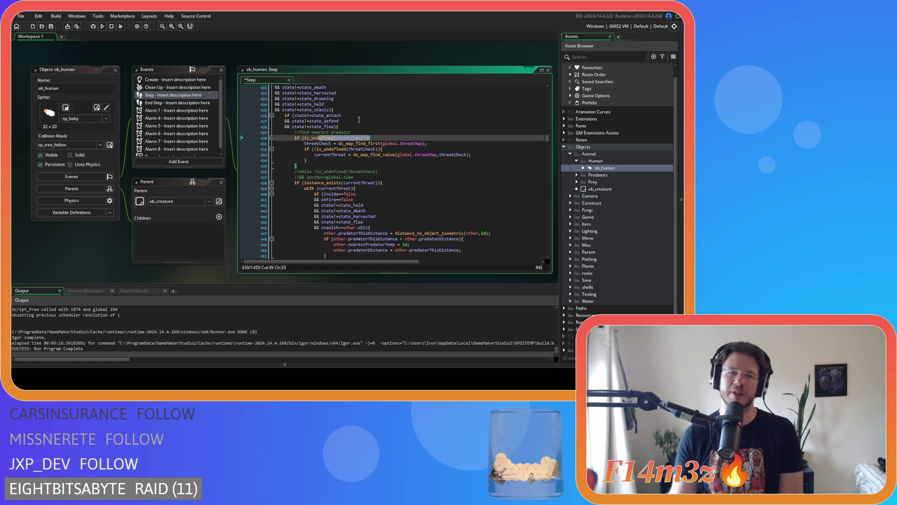
pyautogui.moveTo(363, 149)
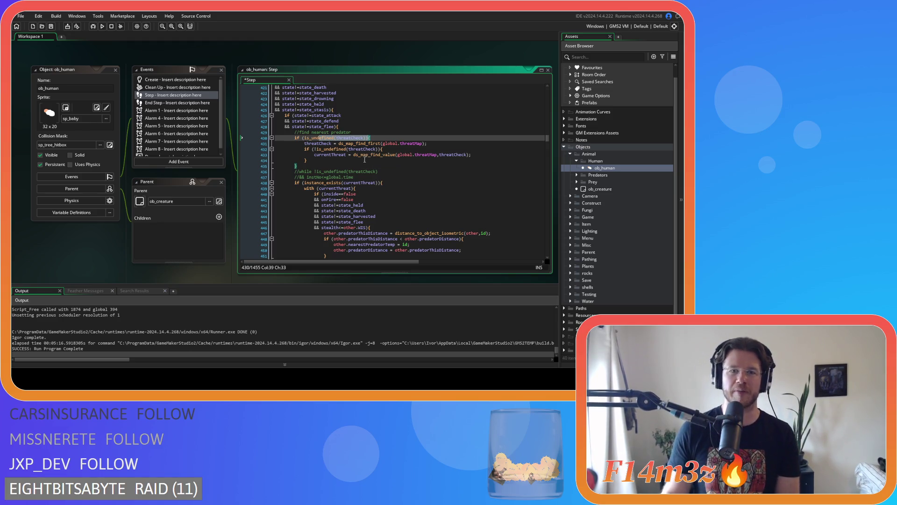
pyautogui.click(322, 139)
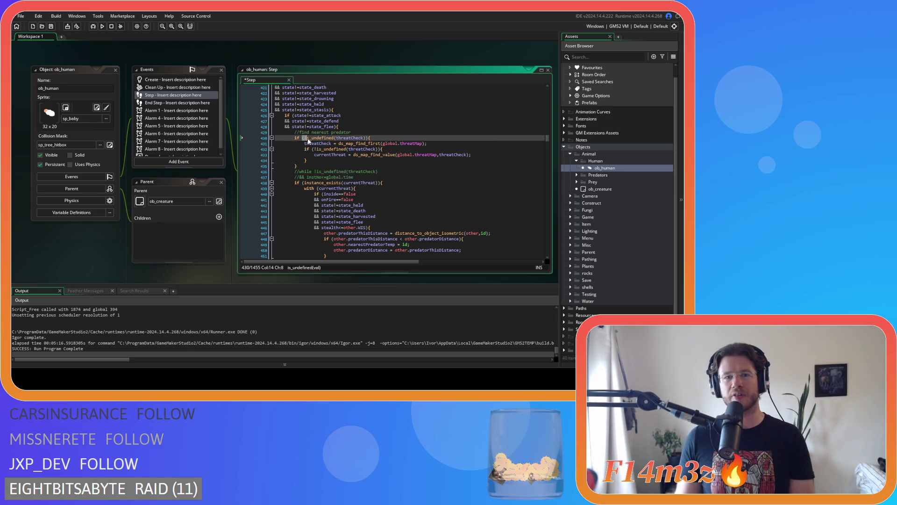
pyautogui.moveTo(304, 139); pyautogui.dragTo(360, 141)
pyautogui.moveTo(307, 177); pyautogui.dragTo(372, 178)
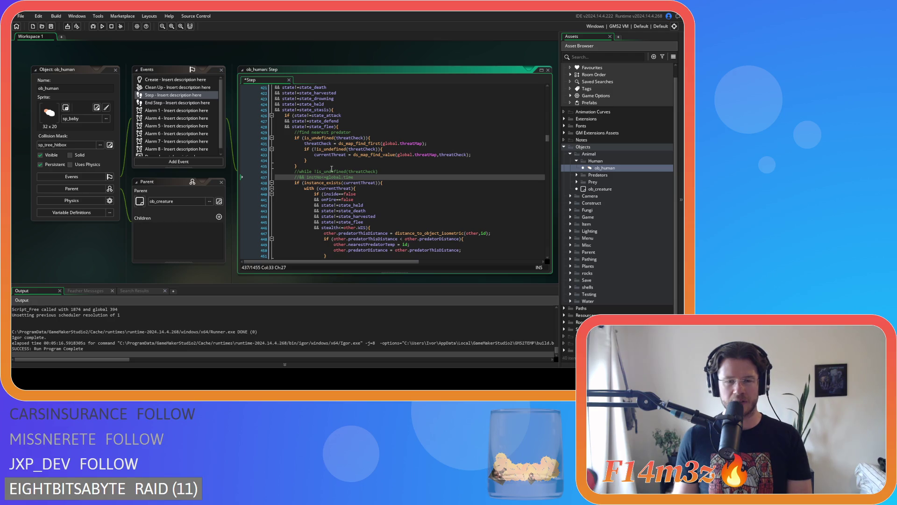
pyautogui.scroll(-10, 331, 168)
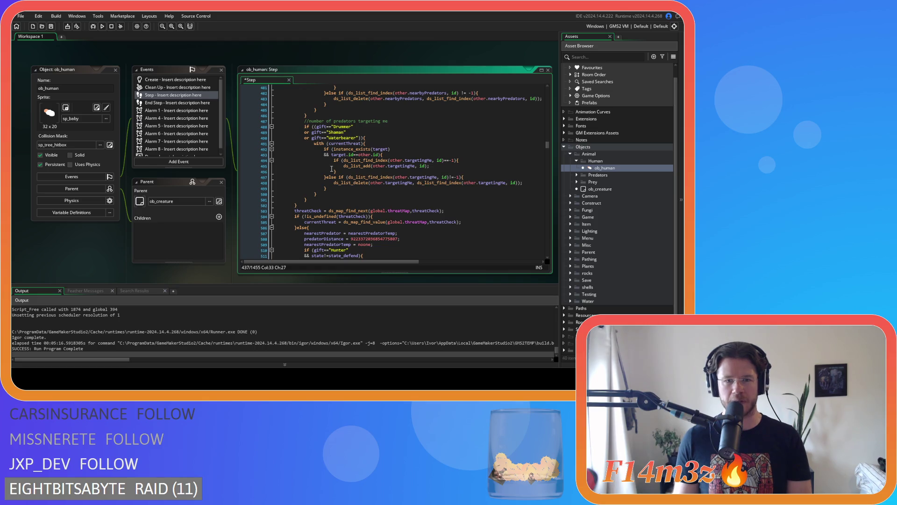
pyautogui.scroll(-4, 331, 169)
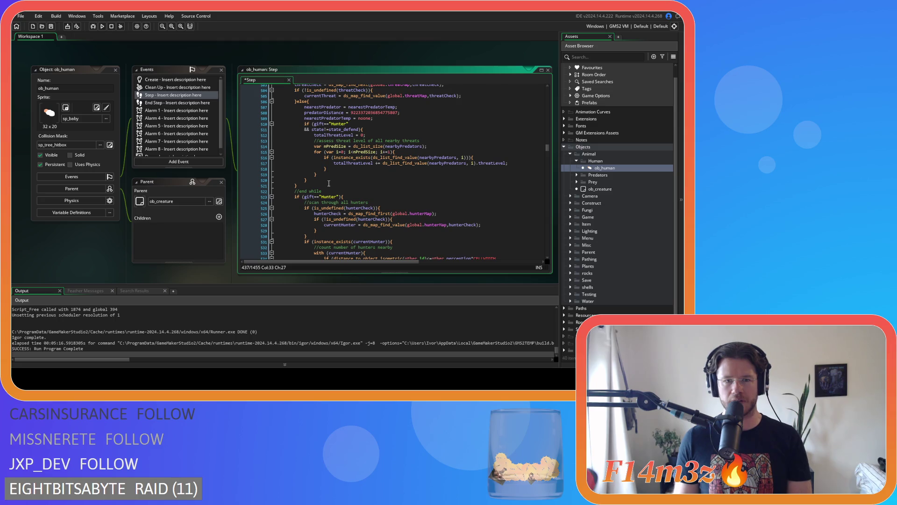
pyautogui.scroll(11, 328, 183)
pyautogui.scroll(3, 328, 183)
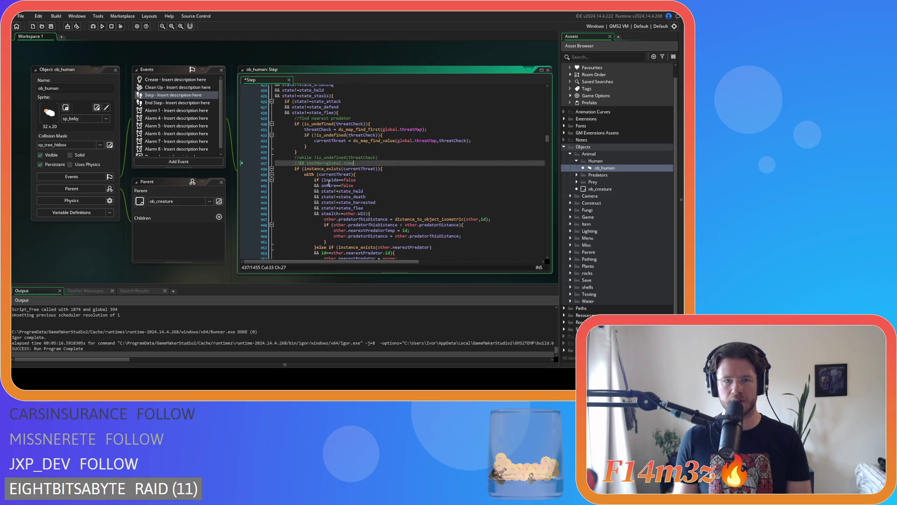
pyautogui.click(394, 167)
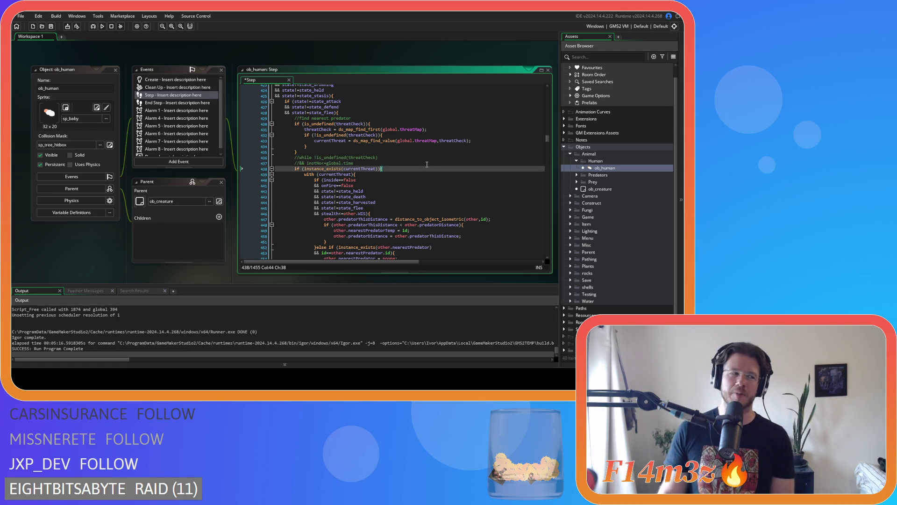
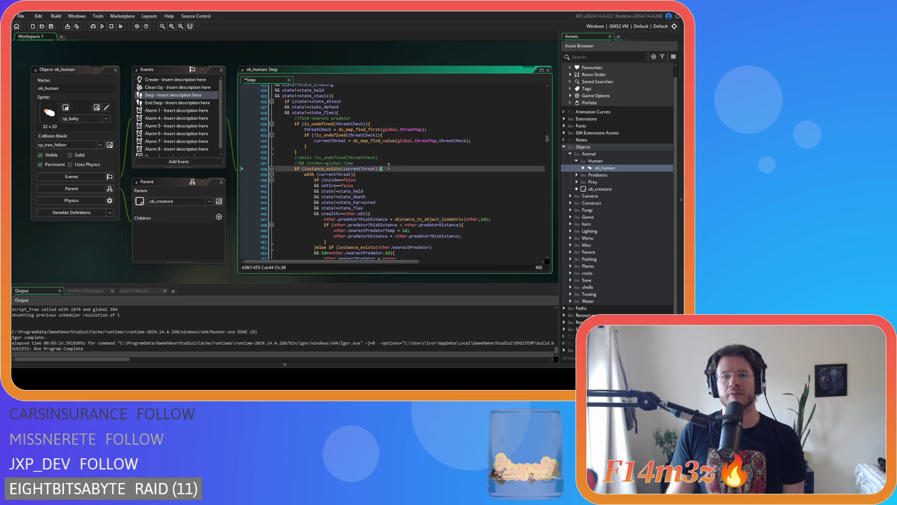
# Review the instance_exists(currentThreat) condition and the with block on lines 438–439
pyautogui.click(306, 175)
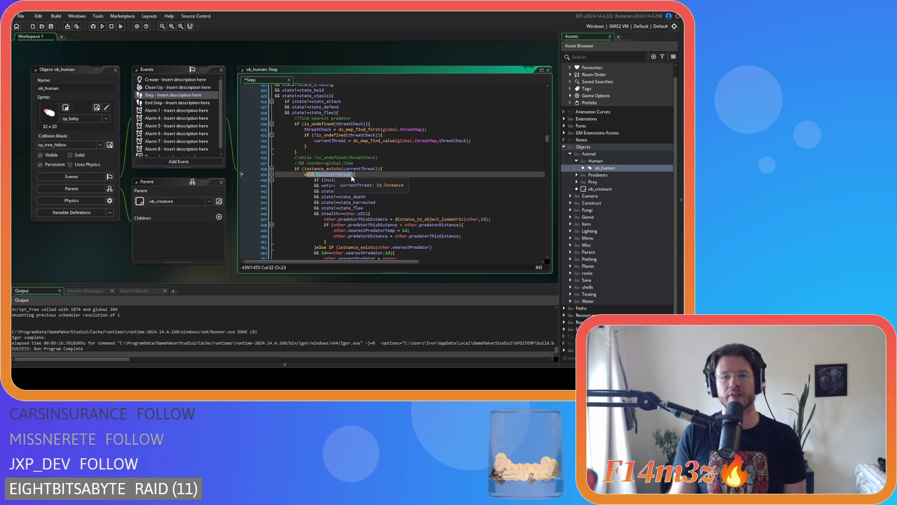
pyautogui.moveTo(305, 169); pyautogui.dragTo(378, 171)
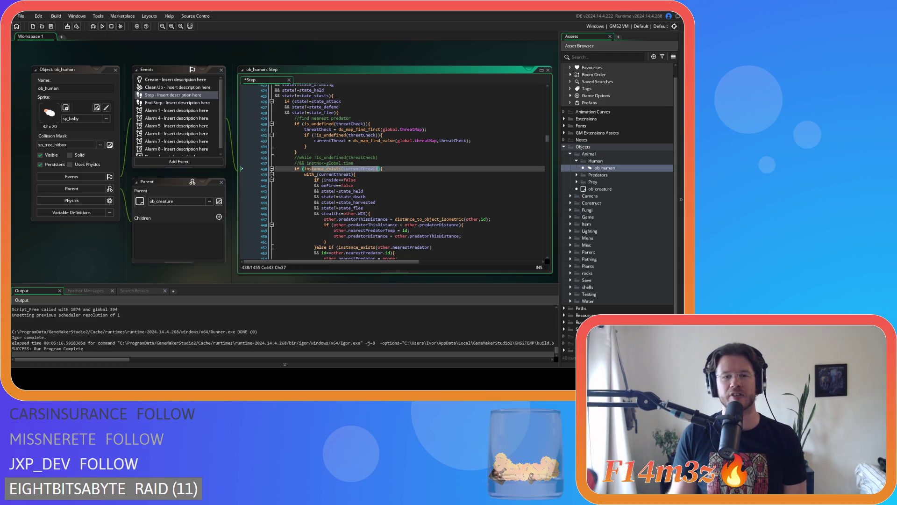
pyautogui.moveTo(316, 179); pyautogui.dragTo(327, 213)
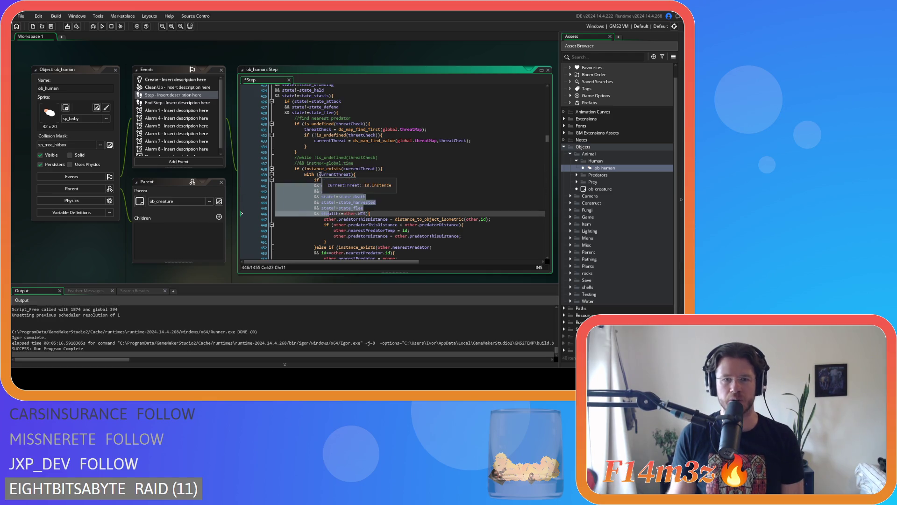
pyautogui.click(353, 174)
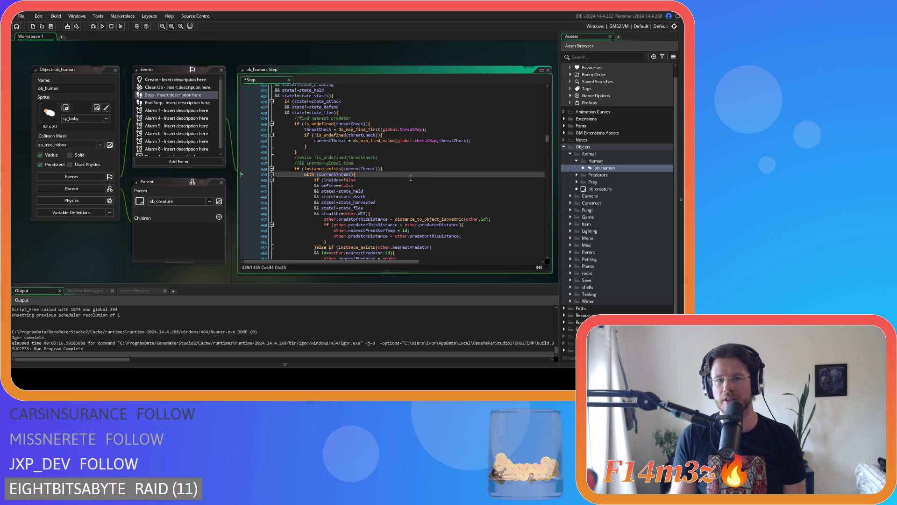
pyautogui.click(398, 167)
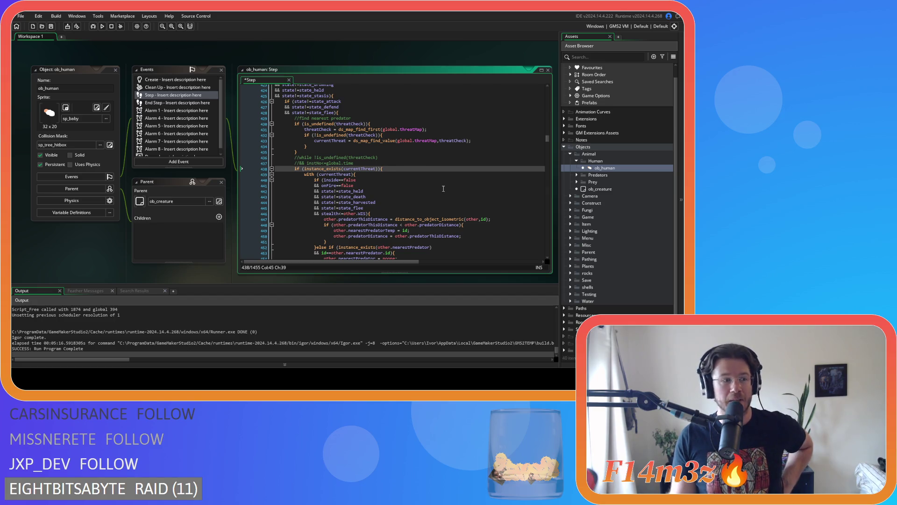
pyautogui.moveTo(384, 169); pyautogui.dragTo(300, 168)
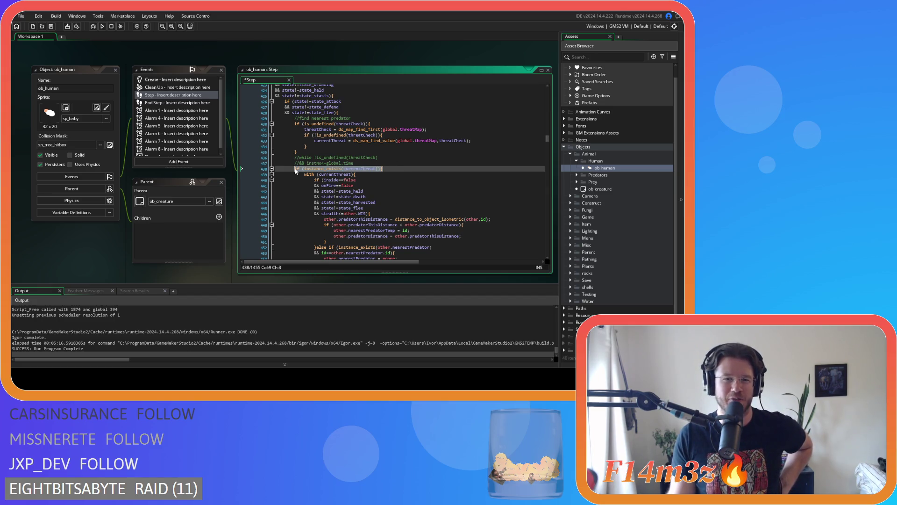
pyautogui.moveTo(385, 168); pyautogui.dragTo(293, 171)
pyautogui.click(389, 169)
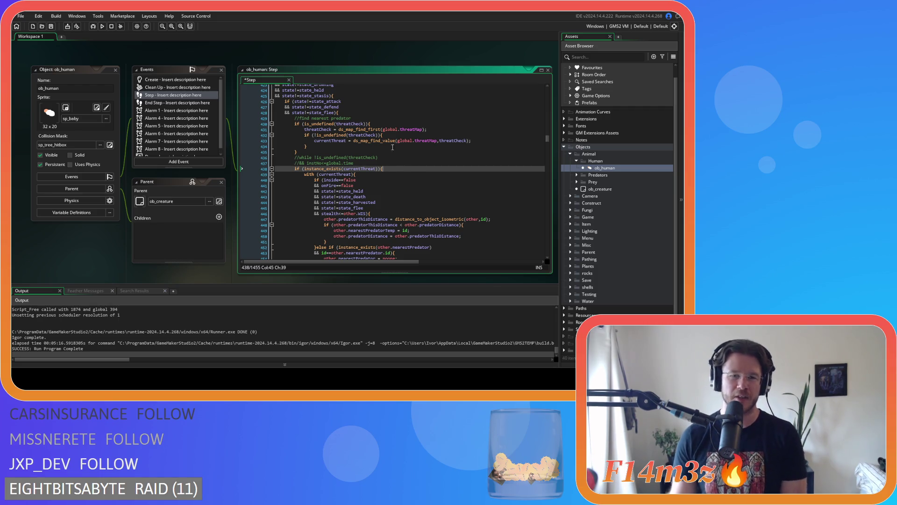
# Add an empty 'else while {' block after the predator lookup on line 435 and save
pyautogui.scroll(-1, 332, 158)
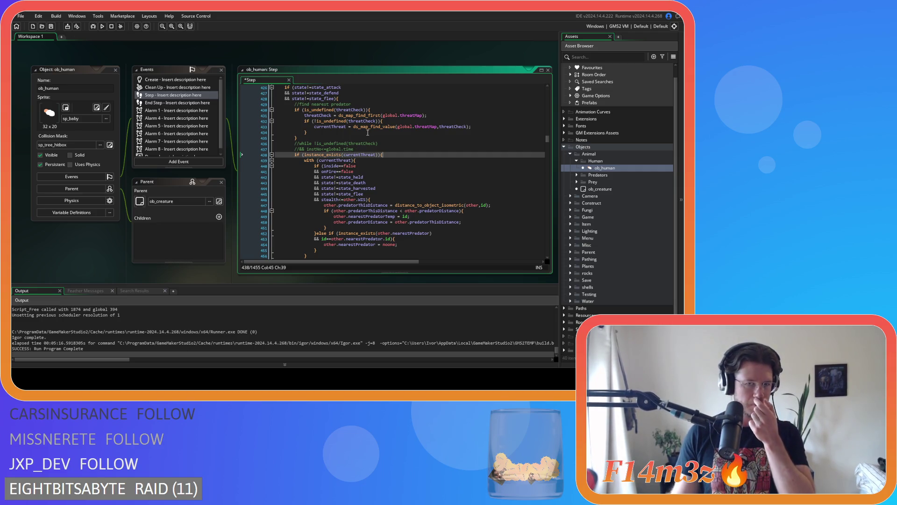
pyautogui.click(347, 138)
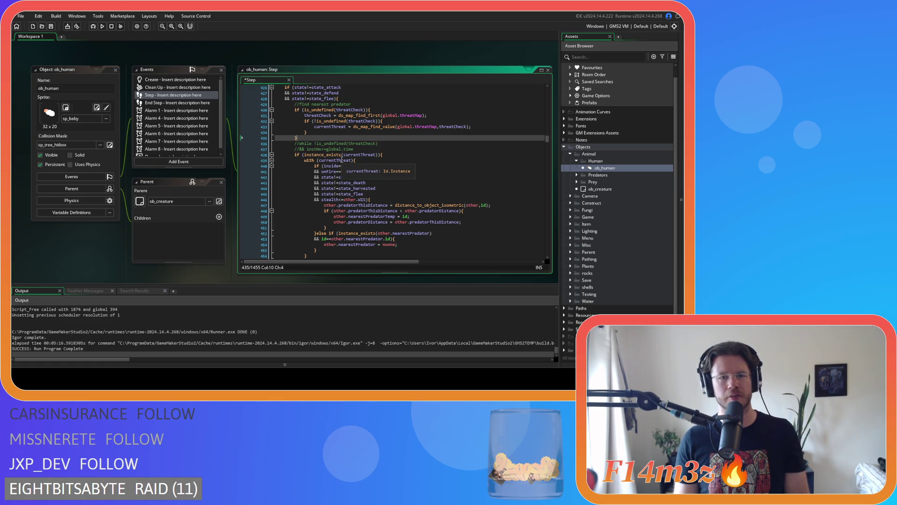
pyautogui.write('els')
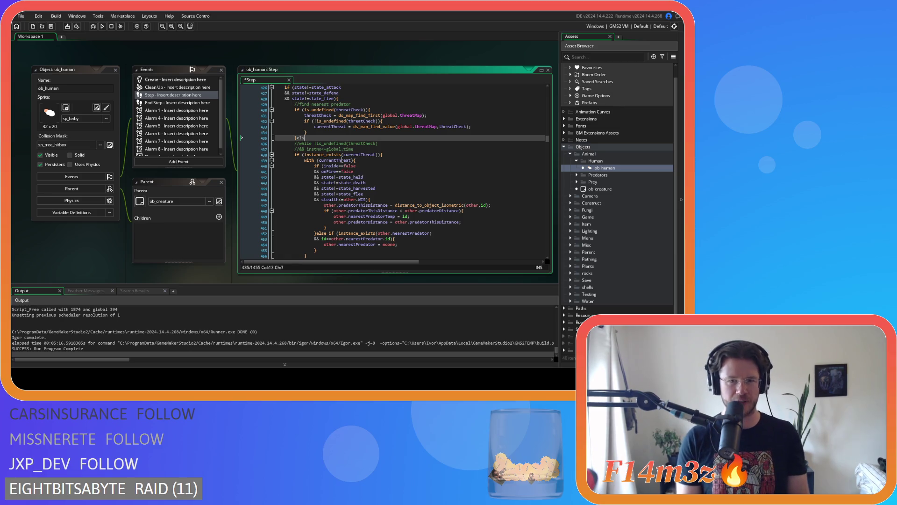
pyautogui.write('e whi')
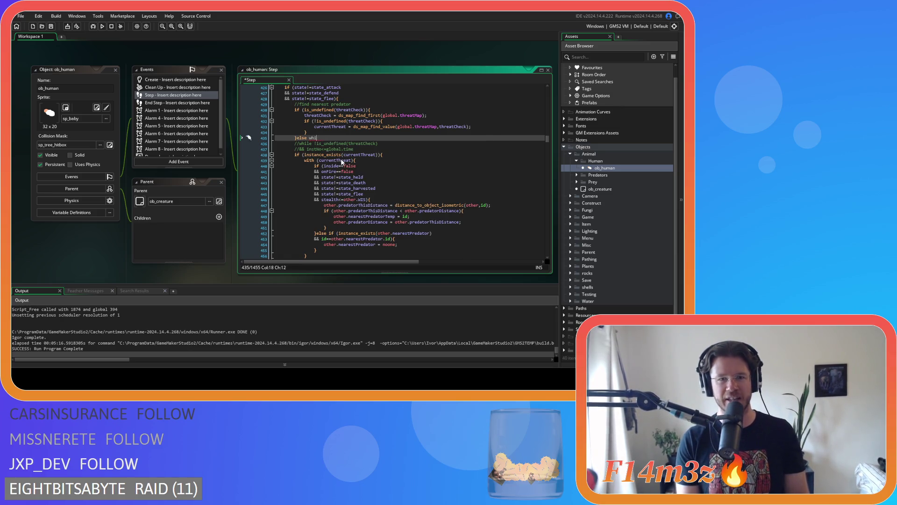
pyautogui.write('le')
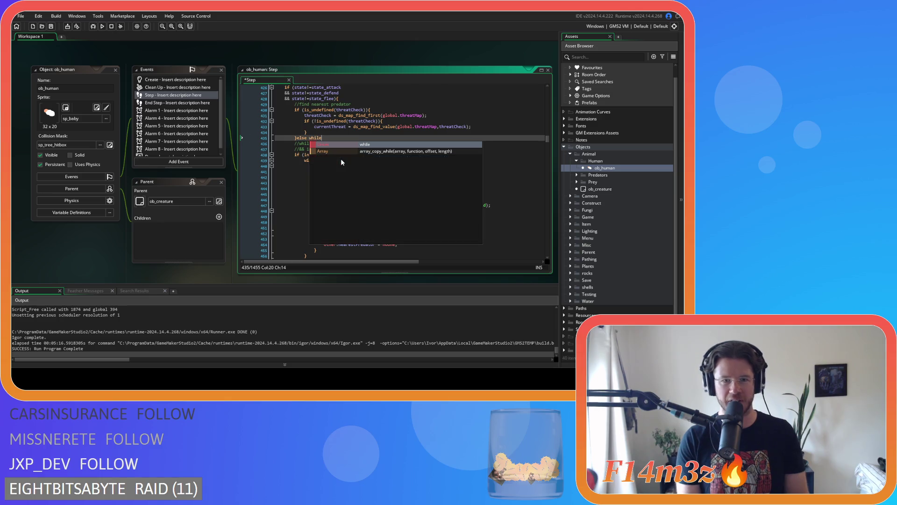
pyautogui.press('BackSpace')
pyautogui.write('{')
pyautogui.press('Return')
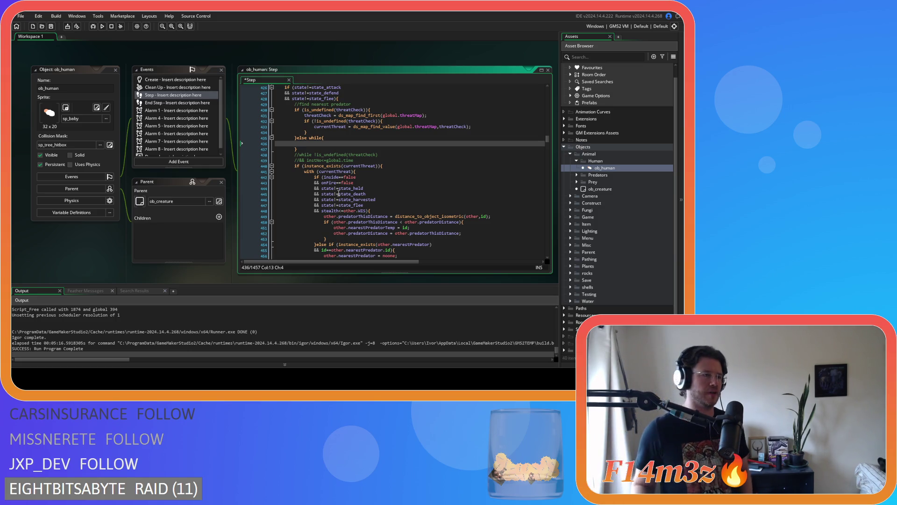
pyautogui.hotkey('ctrl', 's')
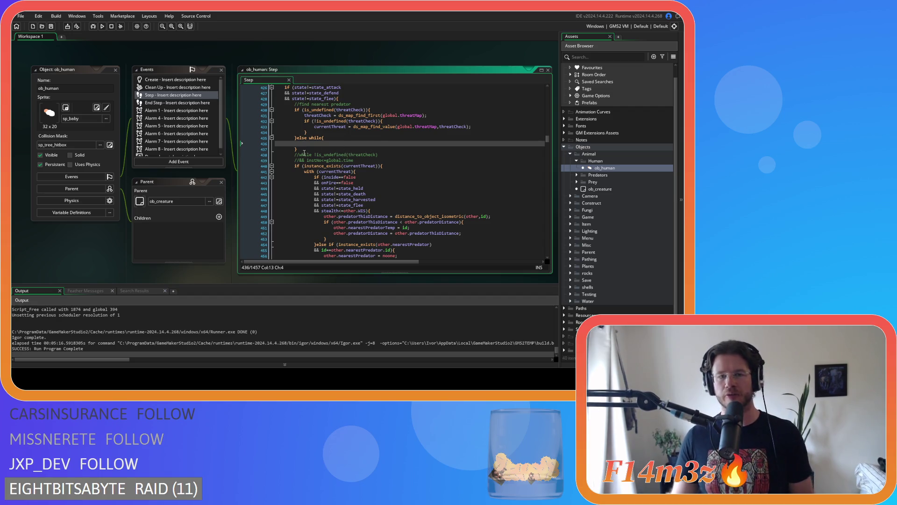
pyautogui.click(329, 155)
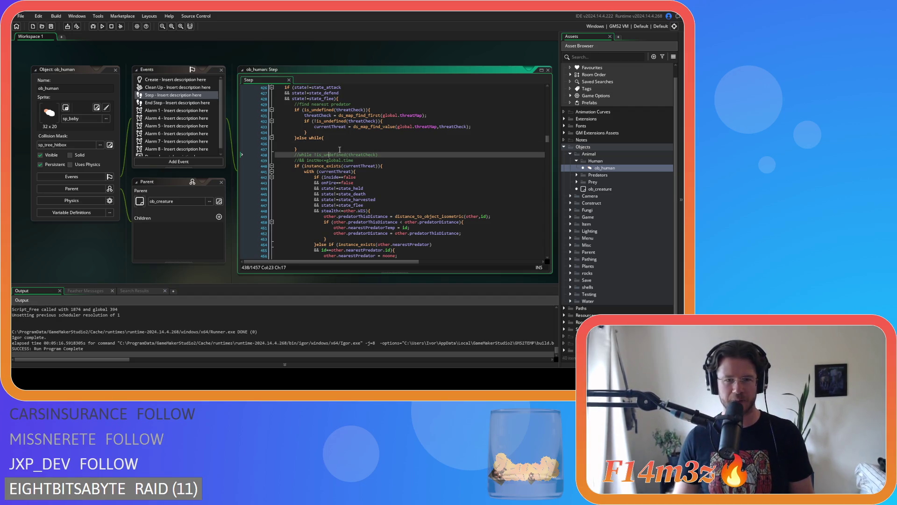
pyautogui.click(348, 149)
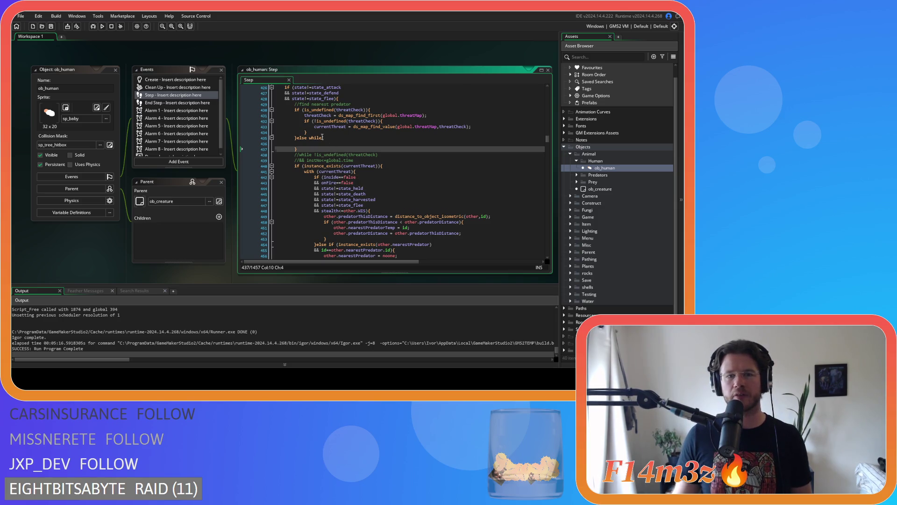
# Give the else while the condition (instNo<=global.time)
pyautogui.click(322, 138)
pyautogui.write('(')
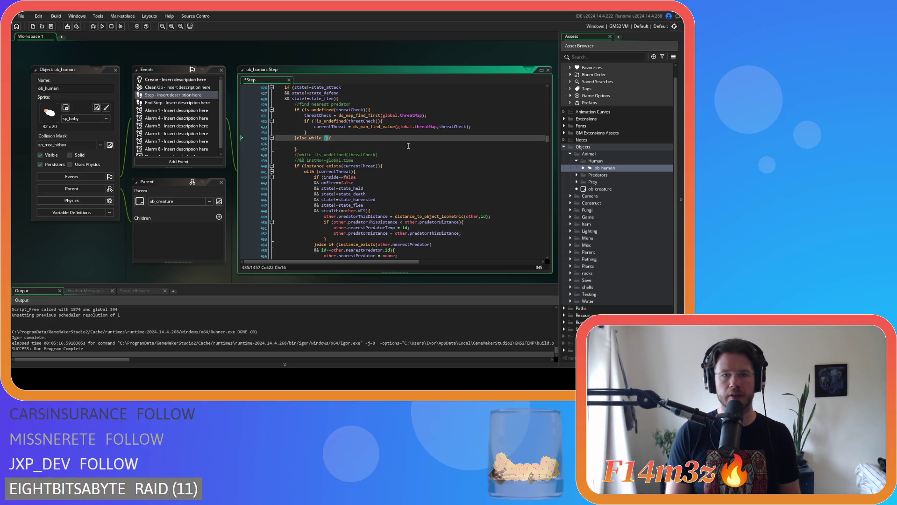
pyautogui.write('inst')
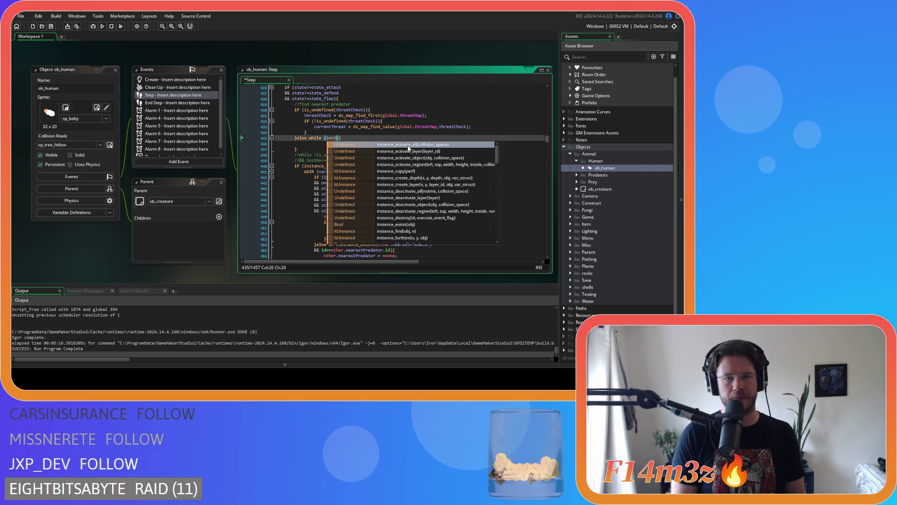
pyautogui.write('No')
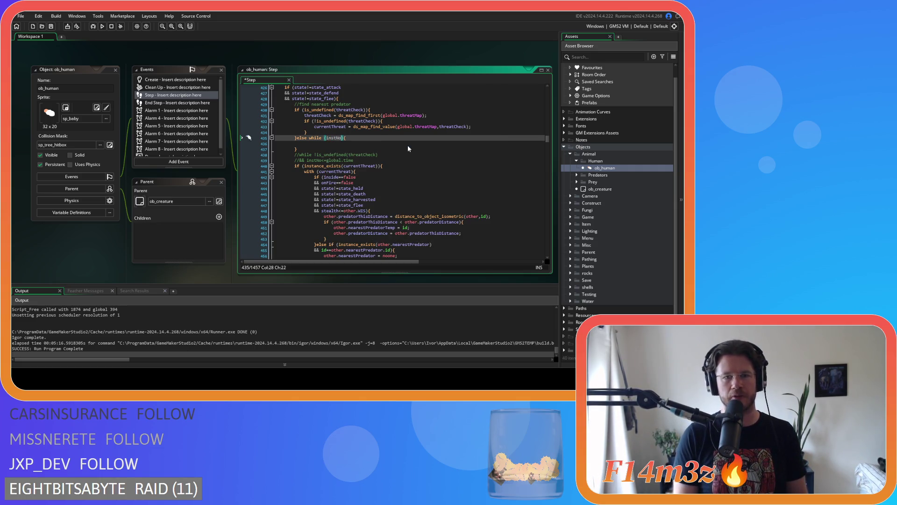
pyautogui.write('<=')
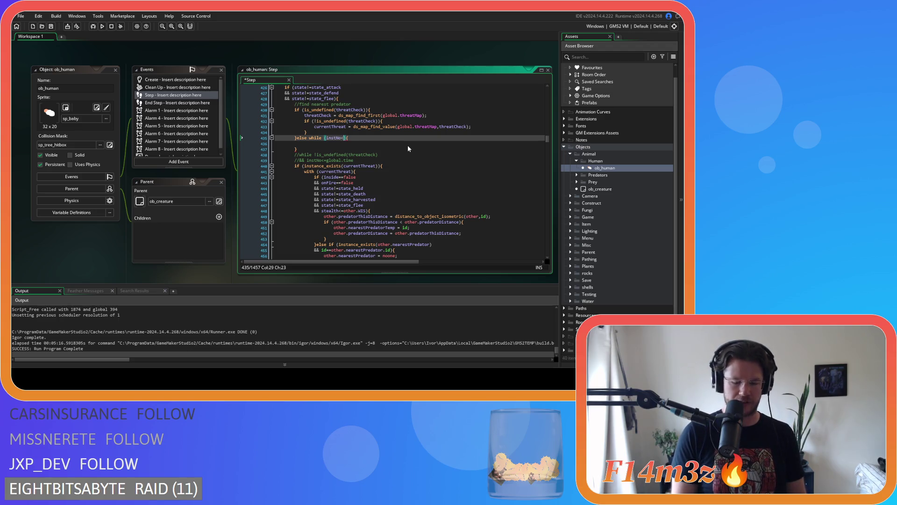
pyautogui.write('global')
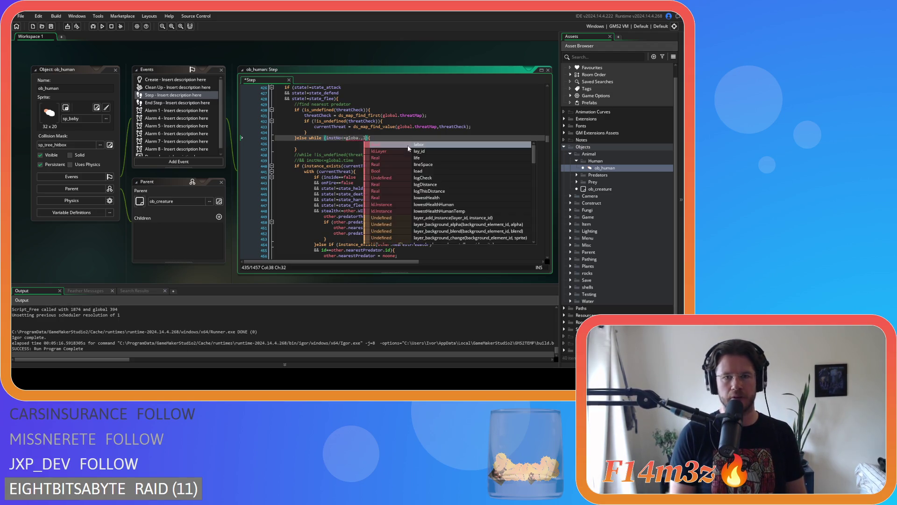
pyautogui.write('.time')
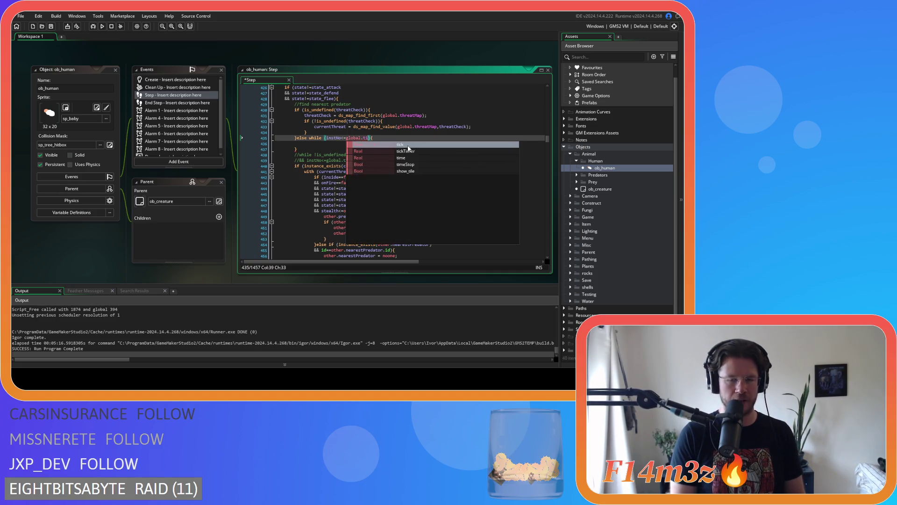
pyautogui.click(336, 143)
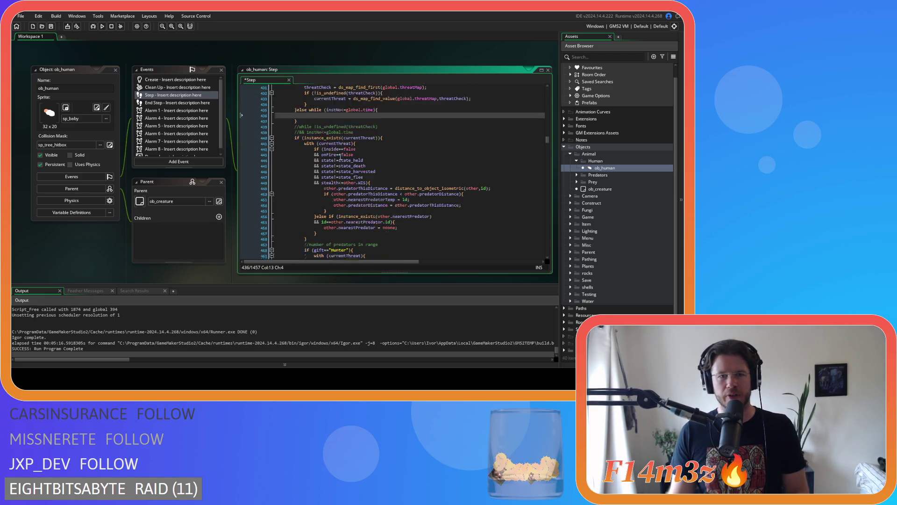
# Delete the //end while comment and move the old threat-scan code inside the while loop
pyautogui.scroll(-20, 347, 151)
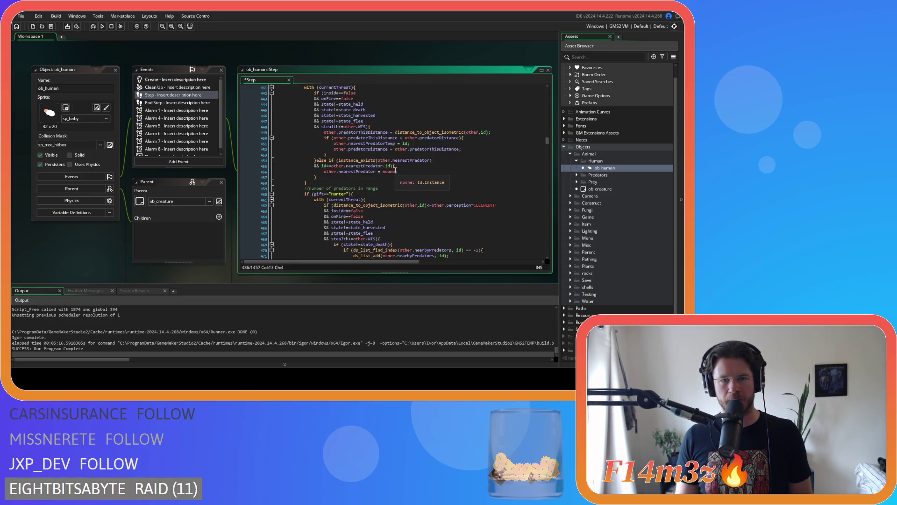
pyautogui.scroll(-3, 392, 169)
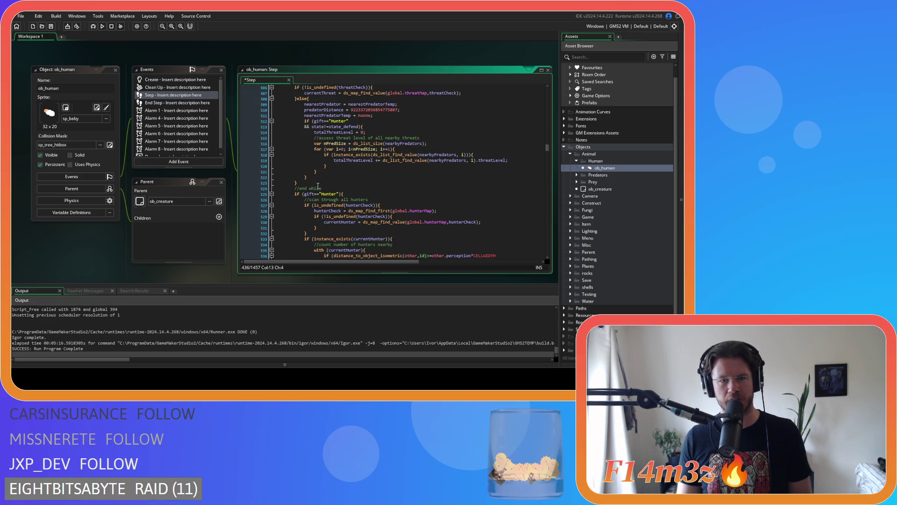
pyautogui.moveTo(324, 188)
pyautogui.mouseDown()
pyautogui.moveTo(256, 189)
pyautogui.moveTo(299, 164)
pyautogui.moveTo(293, 150)
pyautogui.moveTo(301, 162)
pyautogui.moveTo(295, 138)
pyautogui.moveTo(225, 125)
pyautogui.mouseUp()
pyautogui.press('BackSpace')
pyautogui.press('BackSpace')
pyautogui.scroll(5, 293, 150)
pyautogui.scroll(5, 299, 155)
pyautogui.press('Delete')
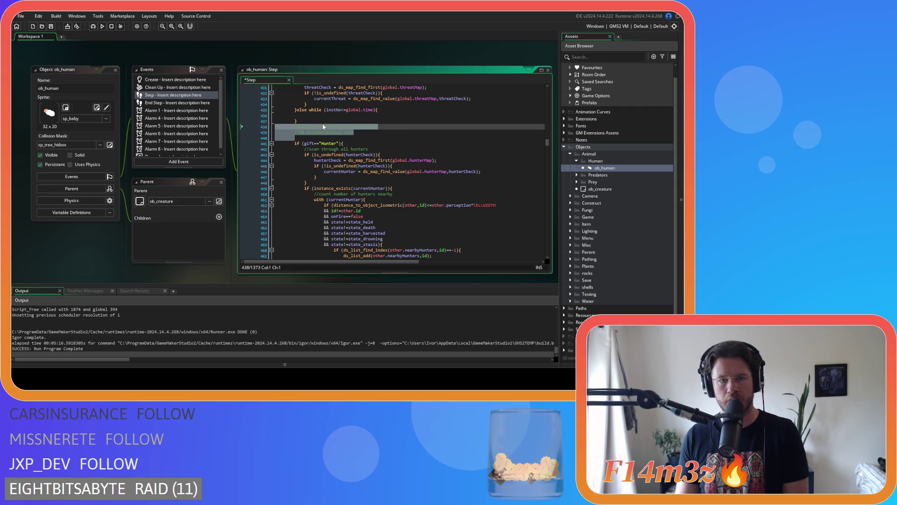
pyautogui.hotkey('ctrl', 'v')
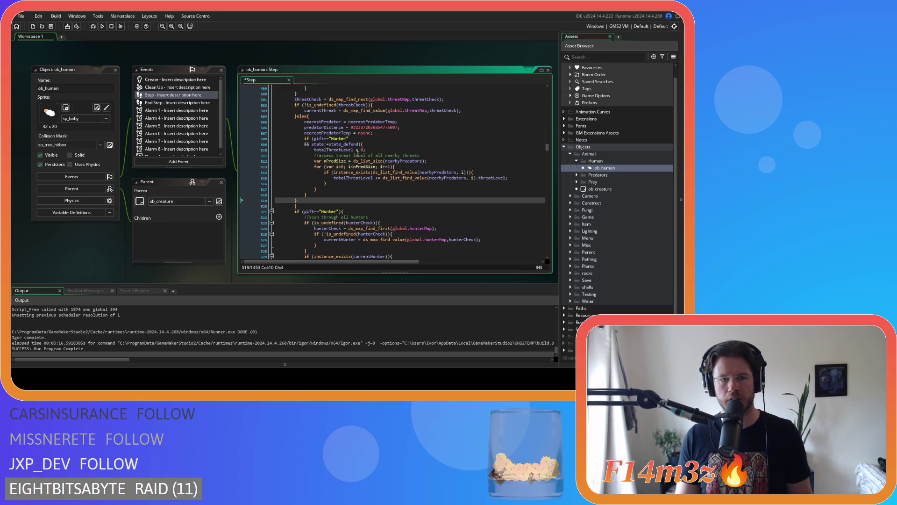
# Indent lines 437–449 one level under the instance_exists check and save
pyautogui.moveTo(296, 200); pyautogui.dragTo(269, 166)
pyautogui.scroll(5, 269, 165)
pyautogui.scroll(10, 268, 165)
pyautogui.keyDown('shift'); pyautogui.click(272, 179); pyautogui.keyUp('shift')
pyautogui.moveTo(272, 179); pyautogui.dragTo(270, 191)
pyautogui.press('Tab')
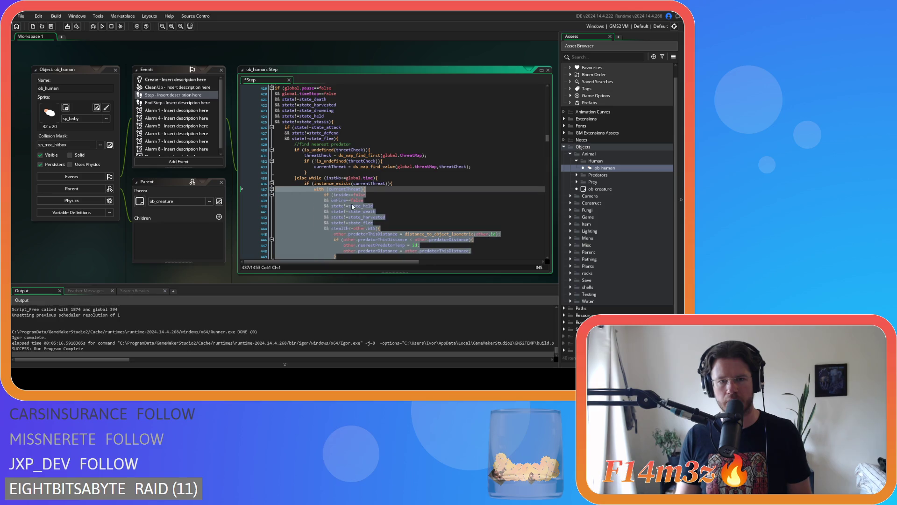
pyautogui.click(371, 196)
pyautogui.hotkey('ctrl', 's')
pyautogui.moveTo(297, 178); pyautogui.dragTo(322, 183)
pyautogui.click(322, 181)
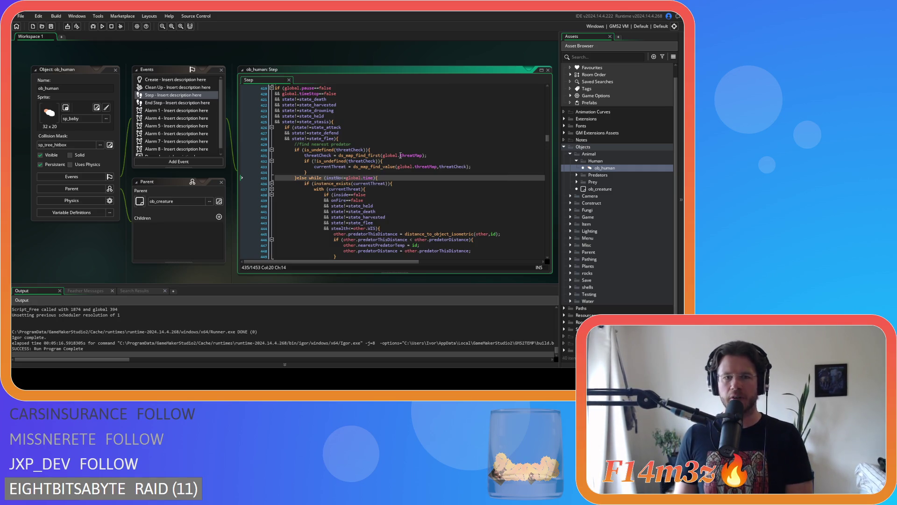
pyautogui.click(374, 194)
pyautogui.scroll(-3, 420, 187)
pyautogui.click(415, 149)
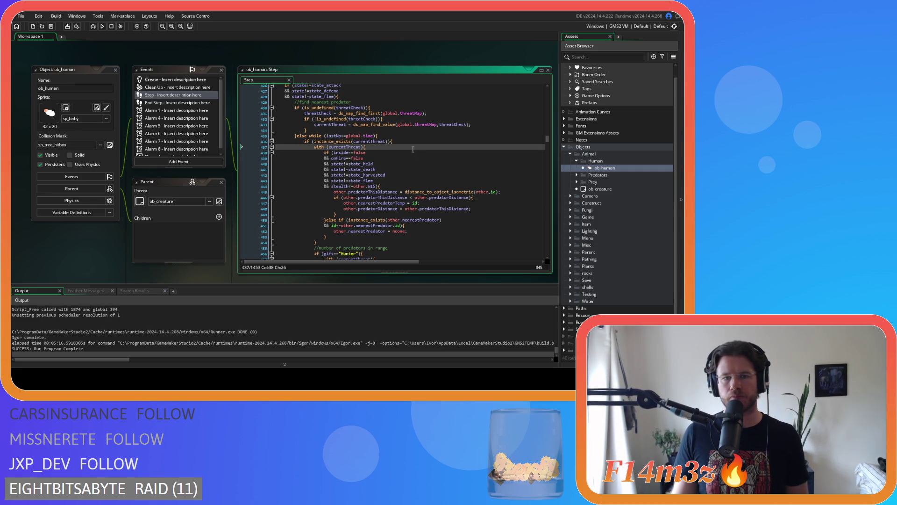
pyautogui.click(395, 139)
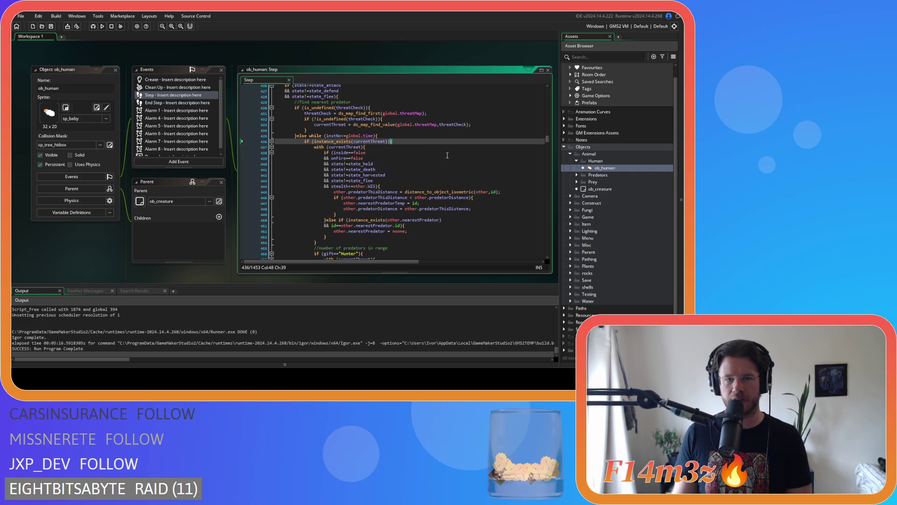
pyautogui.scroll(-12, 448, 155)
pyautogui.scroll(12, 444, 153)
pyautogui.scroll(-20, 444, 152)
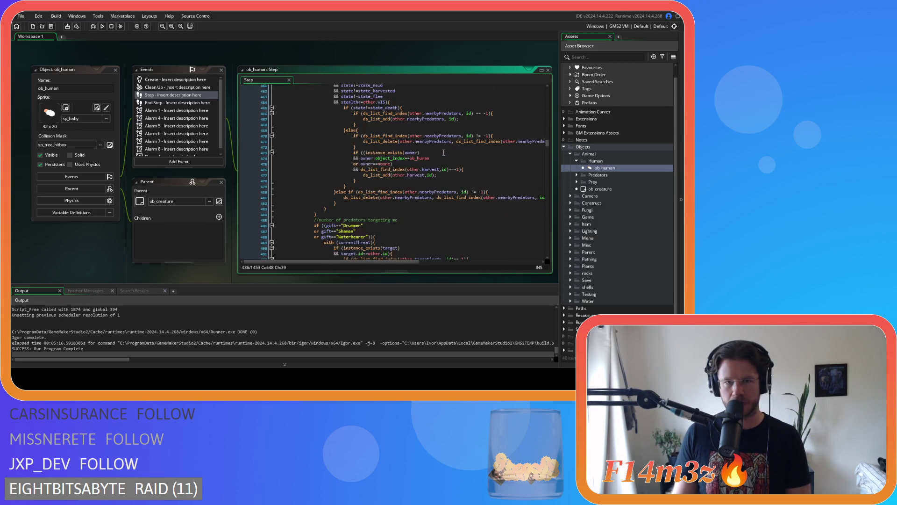
pyautogui.scroll(8, 316, 154)
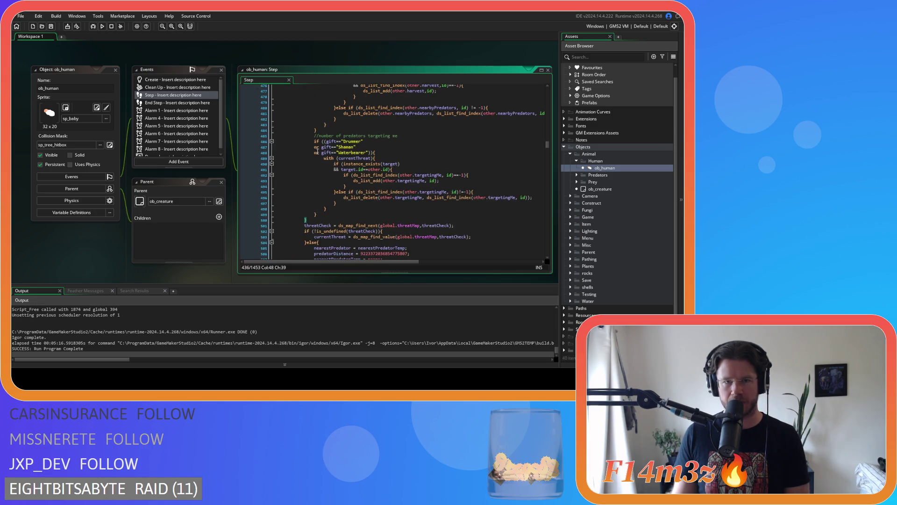
pyautogui.scroll(13, 314, 169)
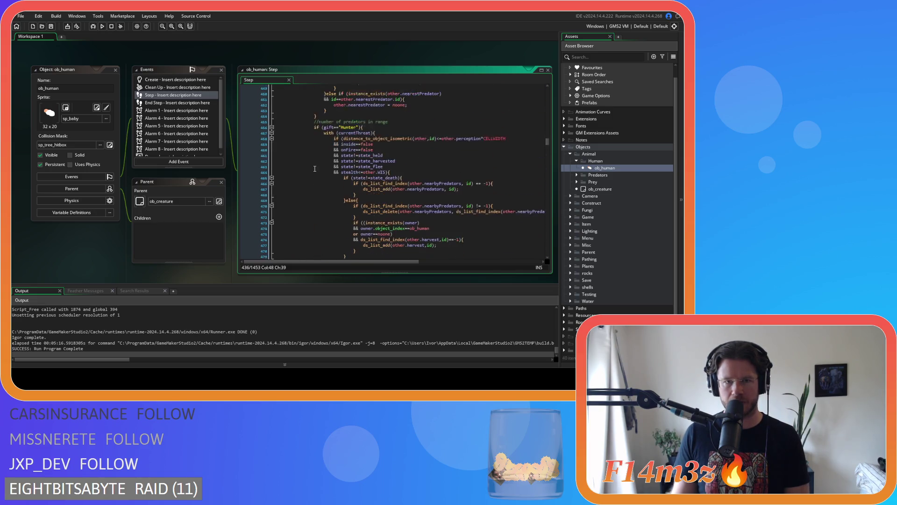
pyautogui.click(386, 147)
pyautogui.scroll(-5, 386, 151)
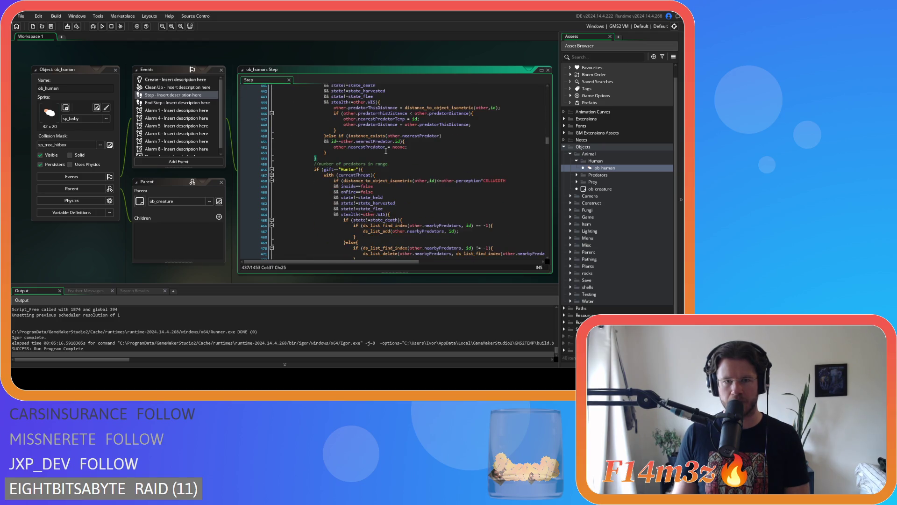
pyautogui.scroll(4, 386, 150)
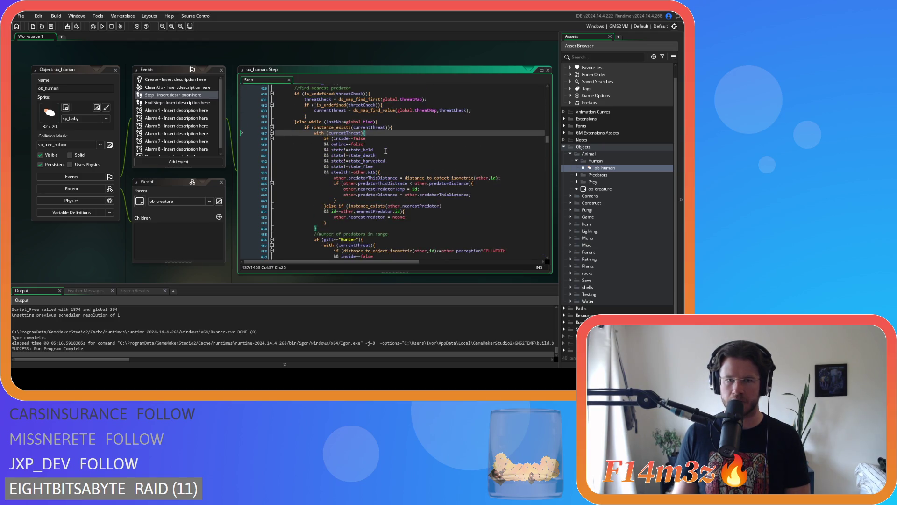
pyautogui.scroll(-4, 386, 150)
pyautogui.scroll(3, 385, 150)
pyautogui.scroll(-5, 378, 136)
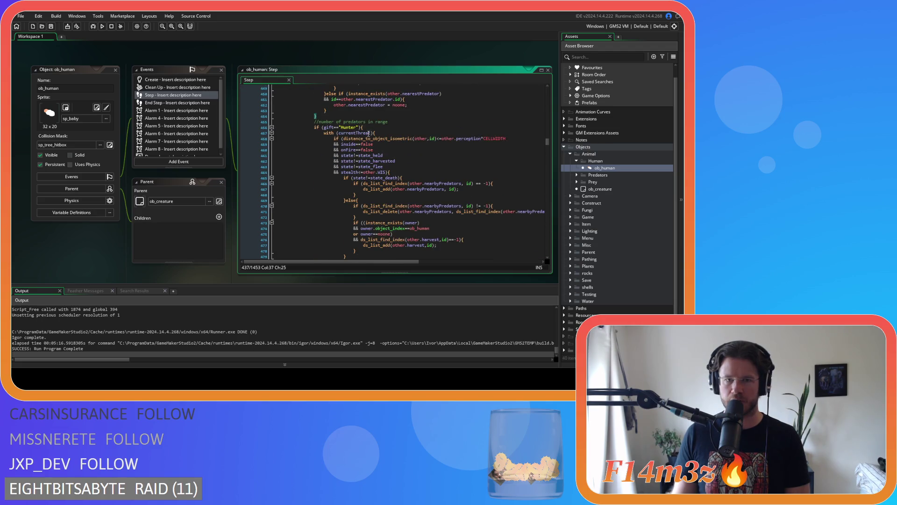
pyautogui.scroll(-7, 379, 132)
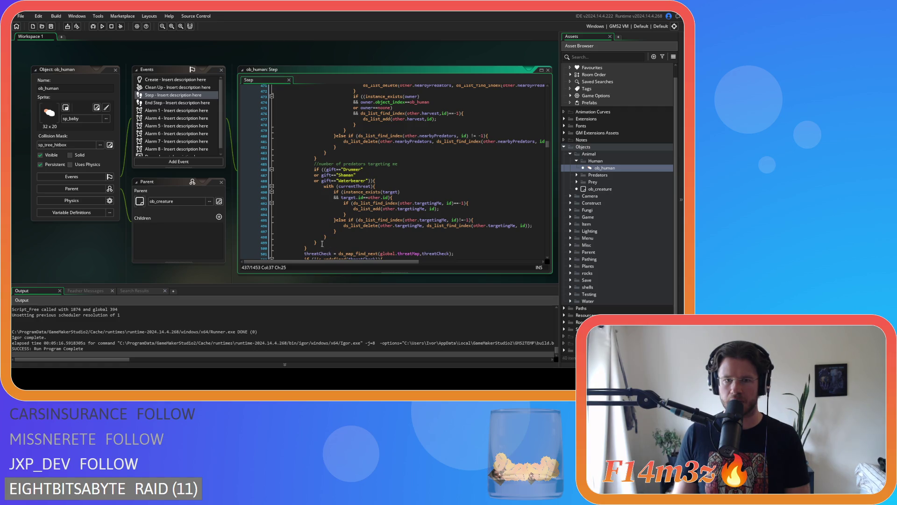
pyautogui.click(384, 187)
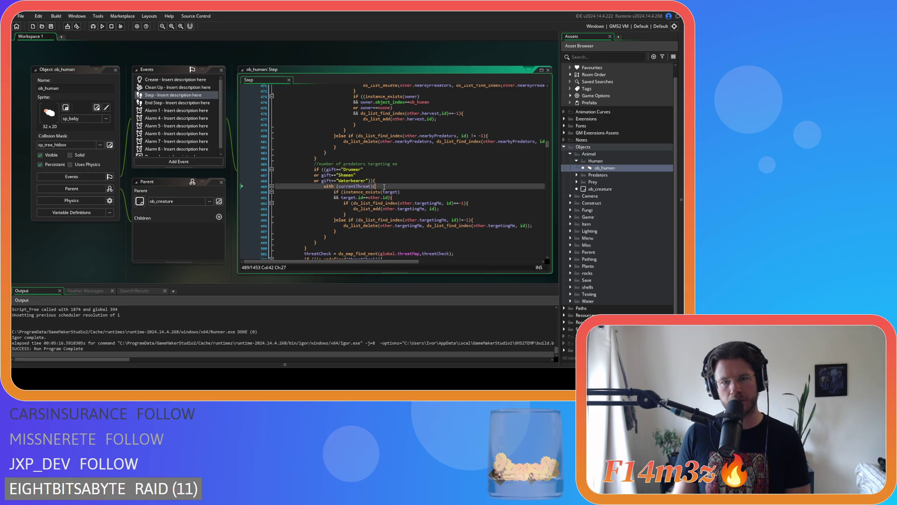
pyautogui.scroll(5, 384, 187)
pyautogui.scroll(-5, 384, 187)
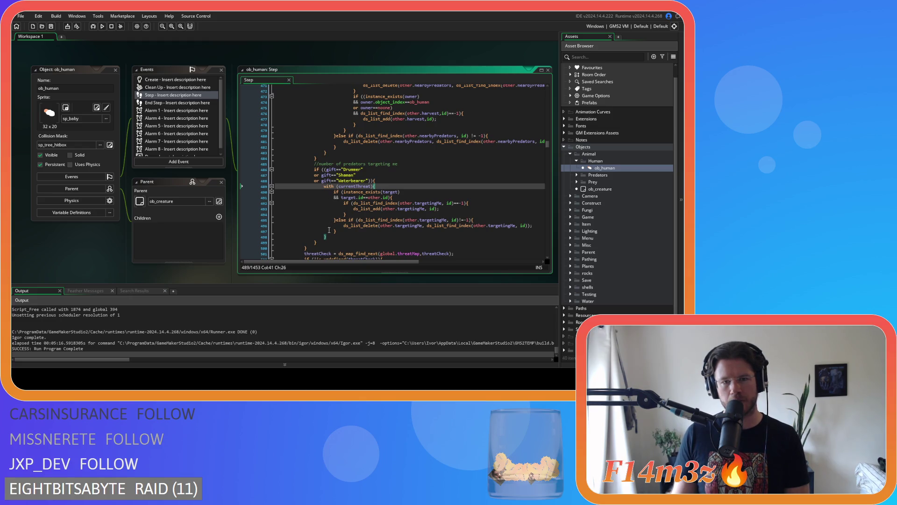
pyautogui.click(319, 242)
pyautogui.click(310, 249)
pyautogui.scroll(10, 352, 222)
pyautogui.scroll(-12, 353, 221)
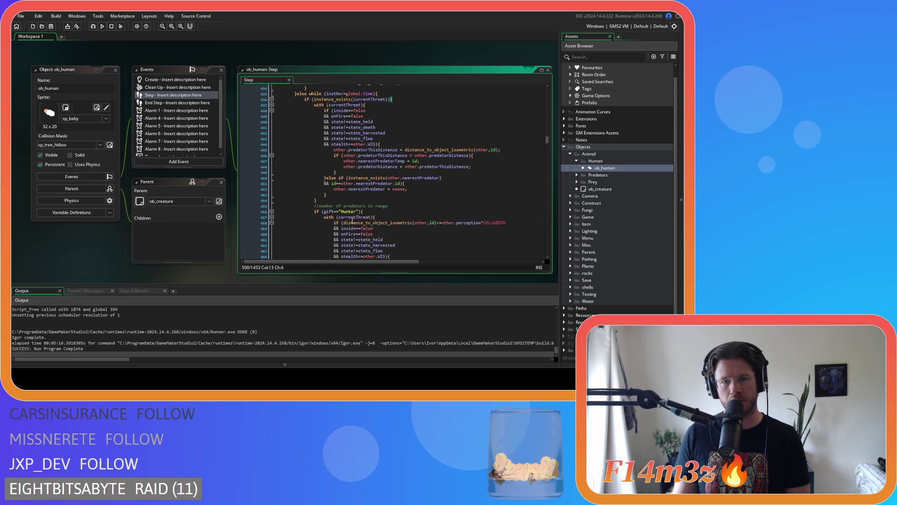
# Remove blank line 500 and the if (instance_exists(currentThreat)){ line, then save the Step event
pyautogui.press('BackSpace')
pyautogui.press('BackSpace')
pyautogui.press('BackSpace')
pyautogui.scroll(4, 342, 184)
pyautogui.scroll(7, 343, 184)
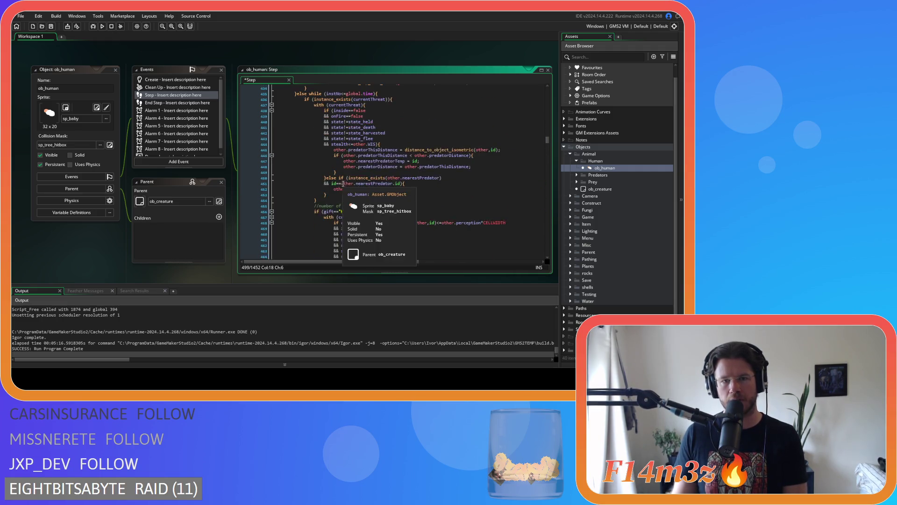
pyautogui.click(402, 155)
pyautogui.hotkey('shift', 'Home')
pyautogui.press('BackSpace')
pyautogui.press('BackSpace')
pyautogui.scroll(-2, 364, 148)
pyautogui.scroll(-9, 364, 148)
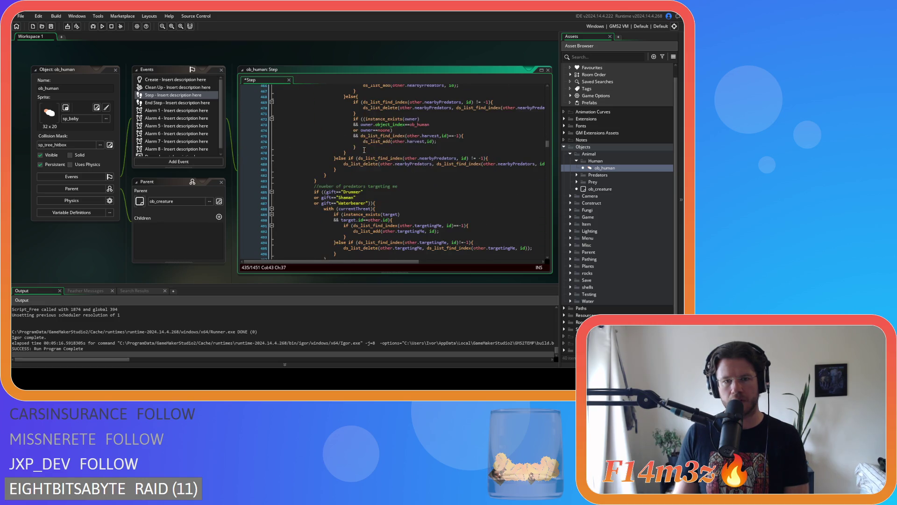
pyautogui.scroll(10, 323, 194)
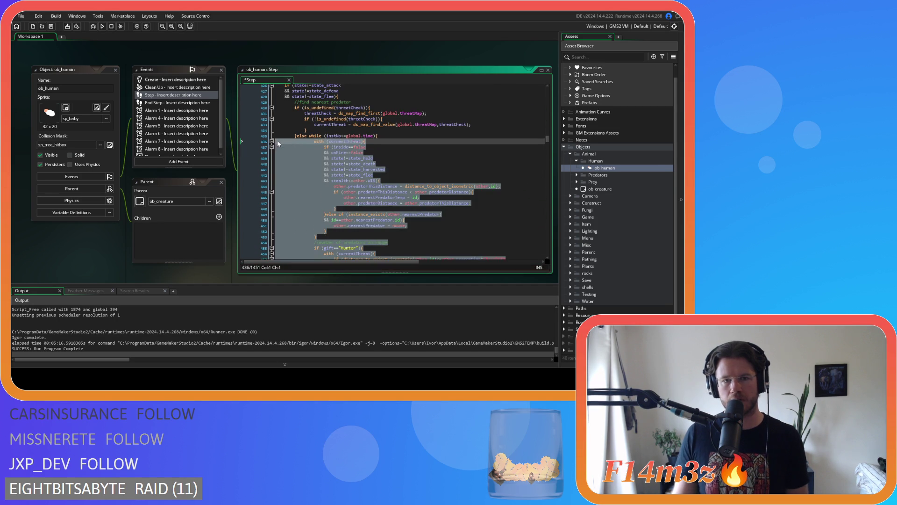
pyautogui.click(371, 158)
pyautogui.hotkey('ctrl', 's')
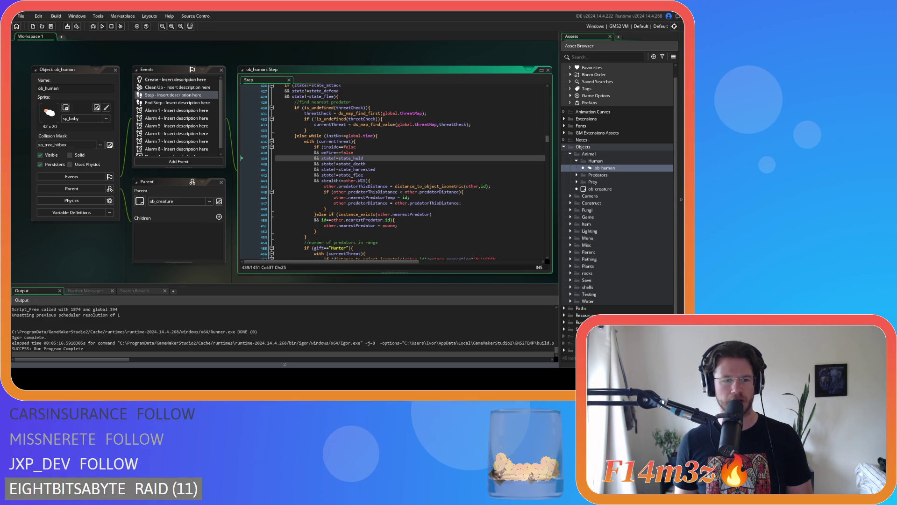
pyautogui.click(338, 147)
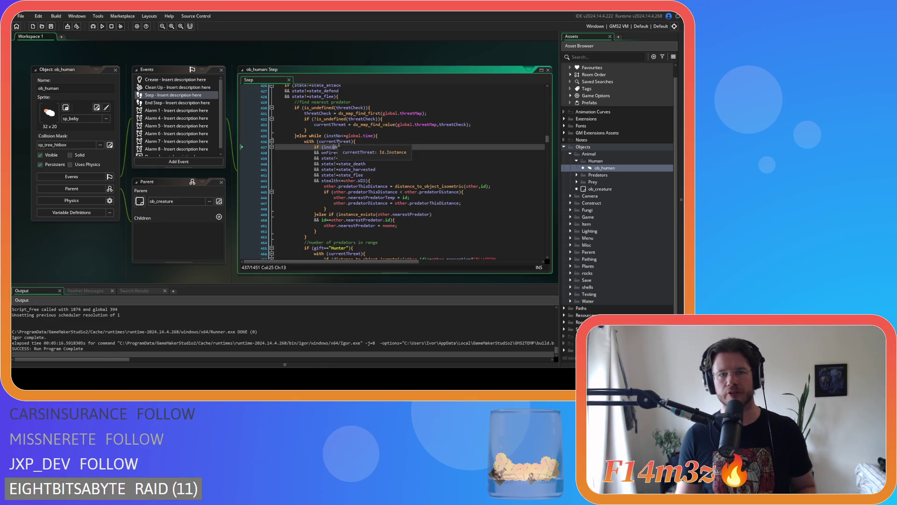
pyautogui.moveTo(309, 135); pyautogui.dragTo(377, 139)
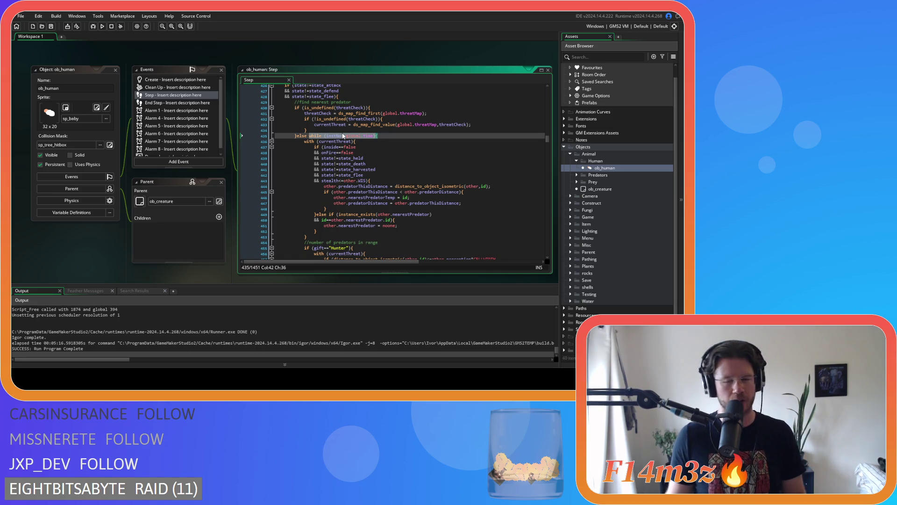
pyautogui.press('Delete')
pyautogui.press('Delete')
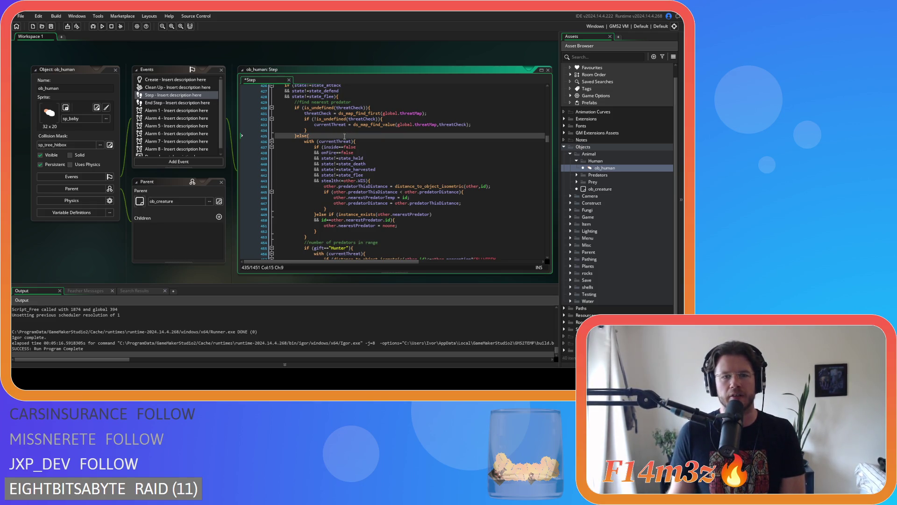
# Write a while header on !is_undefined(threatCheck) && instNo<=global.time below the else
pyautogui.press('Return')
pyautogui.write('while (instNo<=global.time)')
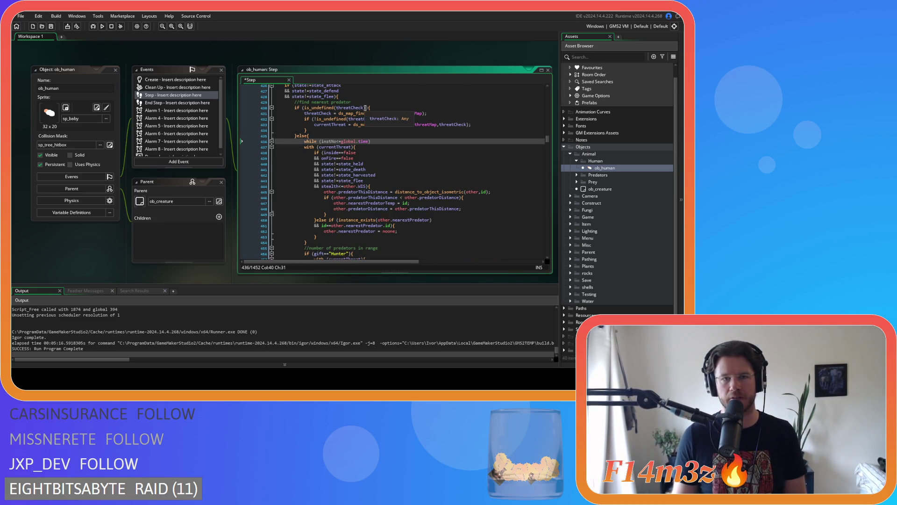
pyautogui.moveTo(365, 108); pyautogui.dragTo(305, 108)
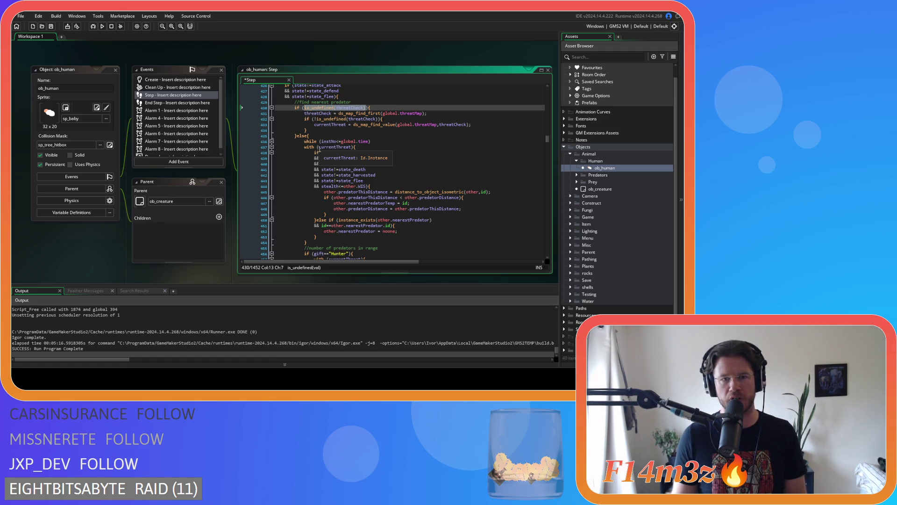
pyautogui.click(319, 147)
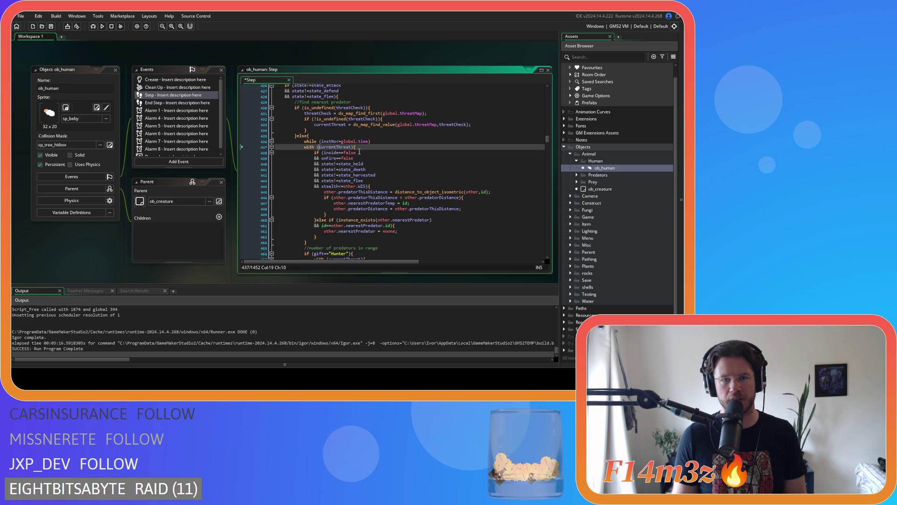
pyautogui.click(322, 141)
pyautogui.press('Return')
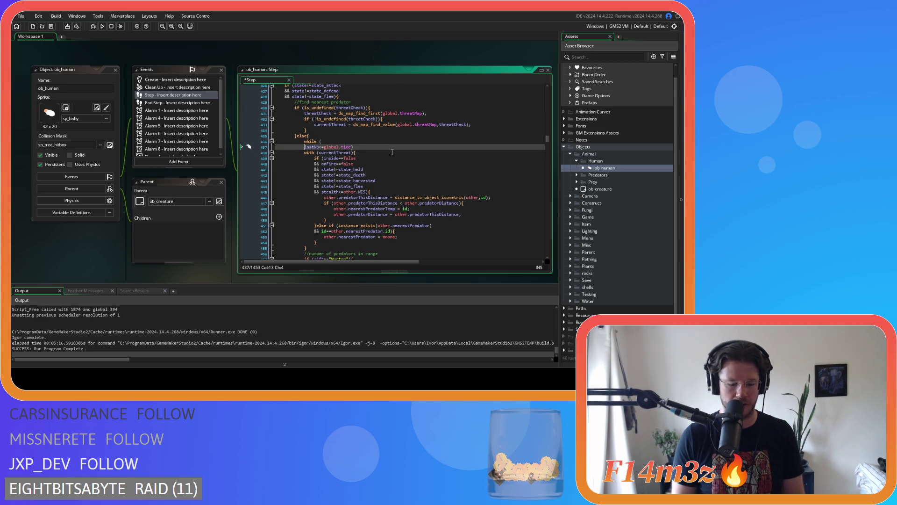
pyautogui.write('&&')
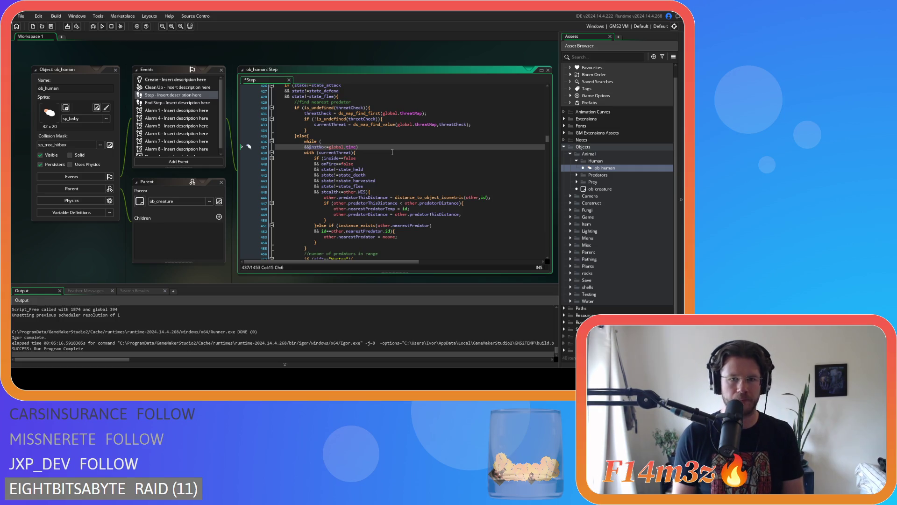
pyautogui.click(342, 142)
pyautogui.write('!is_undefined(threatCheck)')
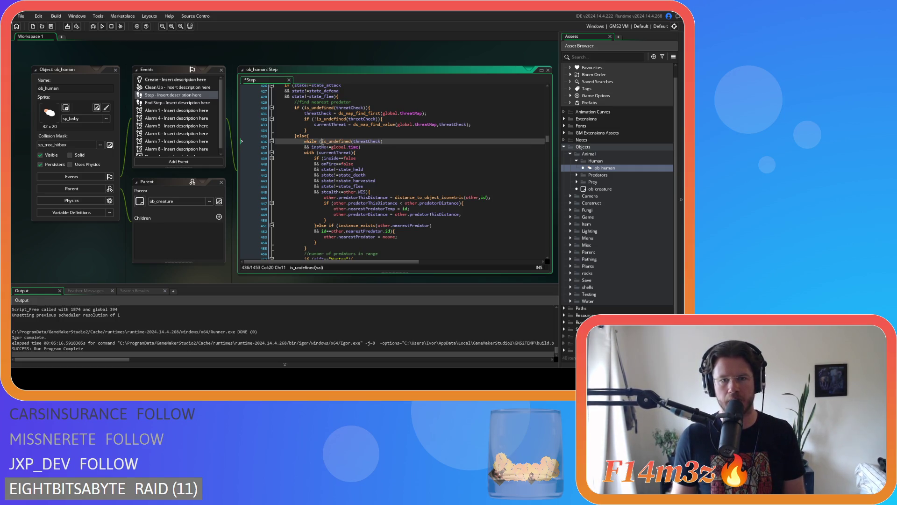
pyautogui.write('!')
pyautogui.click(390, 147)
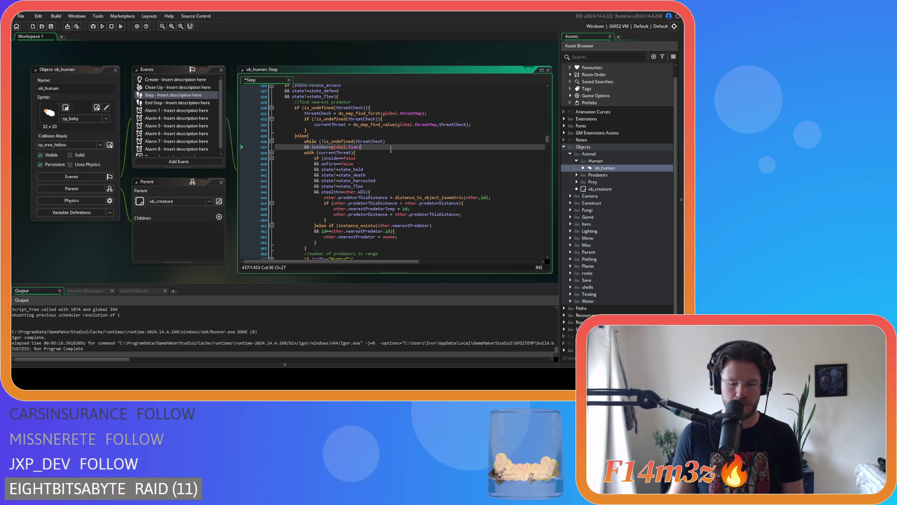
# Indent the threat-scan block one level under the new while header
pyautogui.scroll(-4, 391, 148)
pyautogui.scroll(-15, 390, 149)
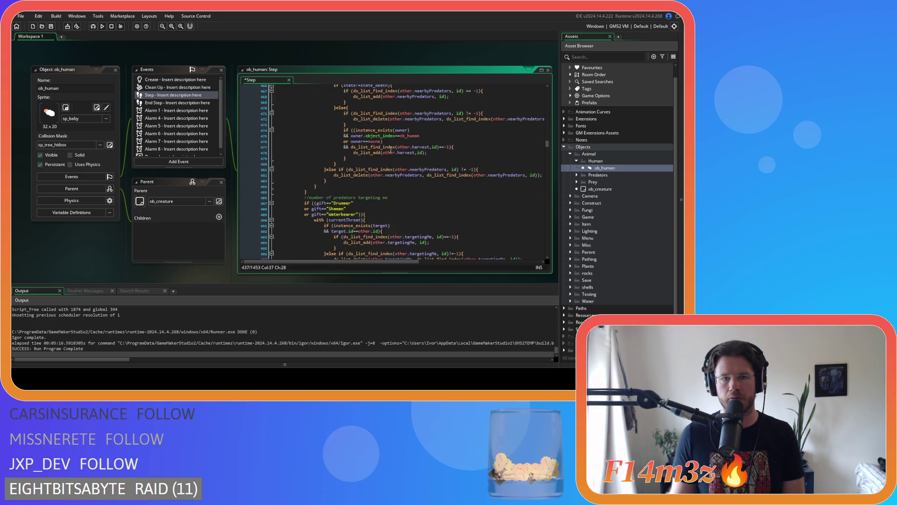
pyautogui.scroll(20, 390, 149)
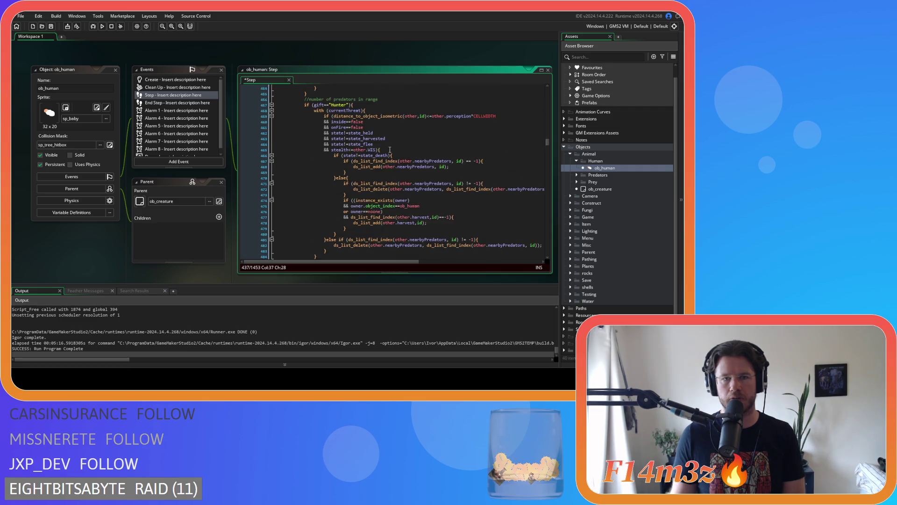
pyautogui.moveTo(364, 161); pyautogui.dragTo(304, 156)
pyautogui.hotkey('ctrl', 'k')
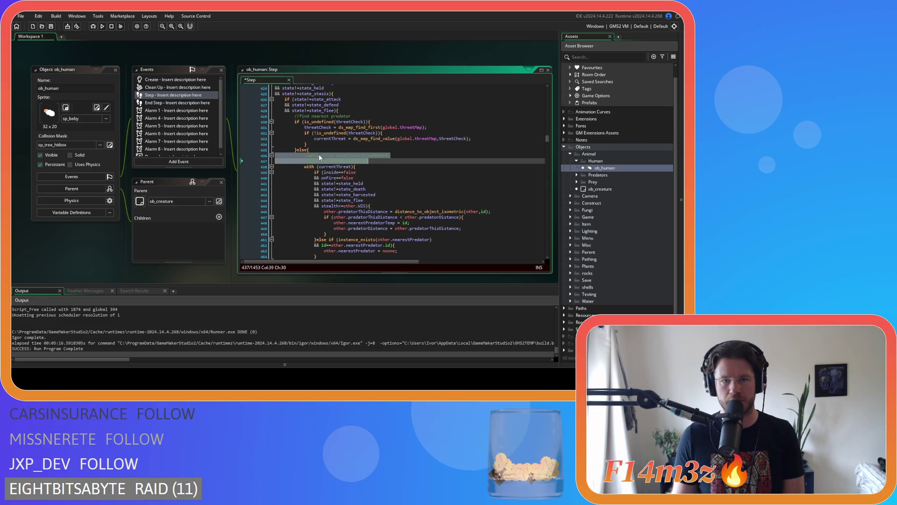
pyautogui.click(318, 148)
pyautogui.scroll(-20, 390, 167)
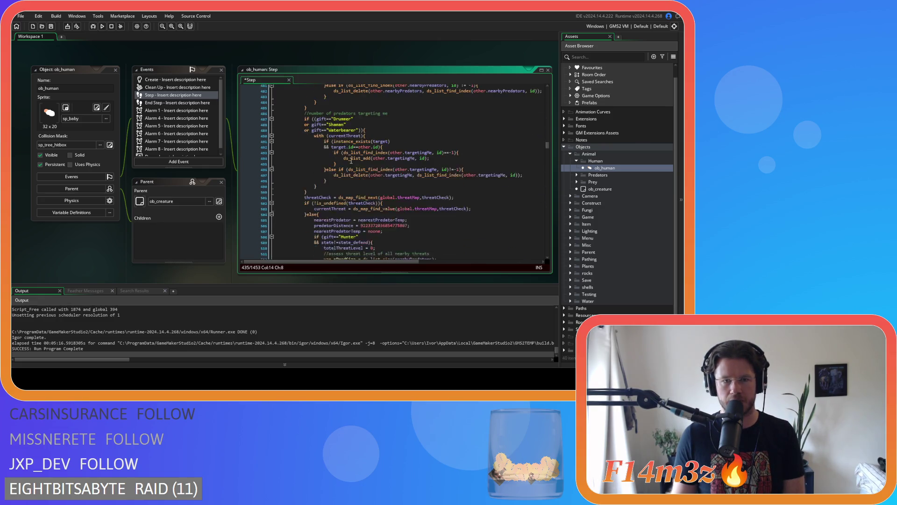
pyautogui.moveTo(304, 193)
pyautogui.mouseDown()
pyautogui.moveTo(301, 152)
pyautogui.moveTo(290, 221)
pyautogui.moveTo(307, 94)
pyautogui.mouseUp()
pyautogui.scroll(10, 307, 179)
pyautogui.scroll(9, 306, 175)
pyautogui.moveTo(306, 176); pyautogui.dragTo(302, 151)
pyautogui.press('Tab')
pyautogui.hotkey('shift', 'Up')
pyautogui.hotkey('shift', 'Up')
pyautogui.hotkey('shift', 'End')
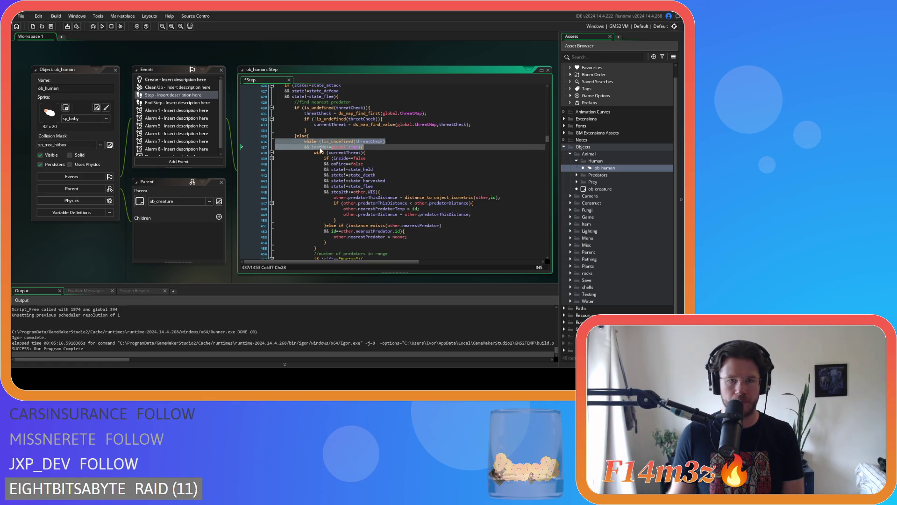
# Close the while loop after line 519 and save the Step event
pyautogui.scroll(-20, 365, 167)
pyautogui.scroll(-2, 365, 166)
pyautogui.click(323, 159)
pyautogui.press('Return')
pyautogui.hotkey('ctrl', 's')
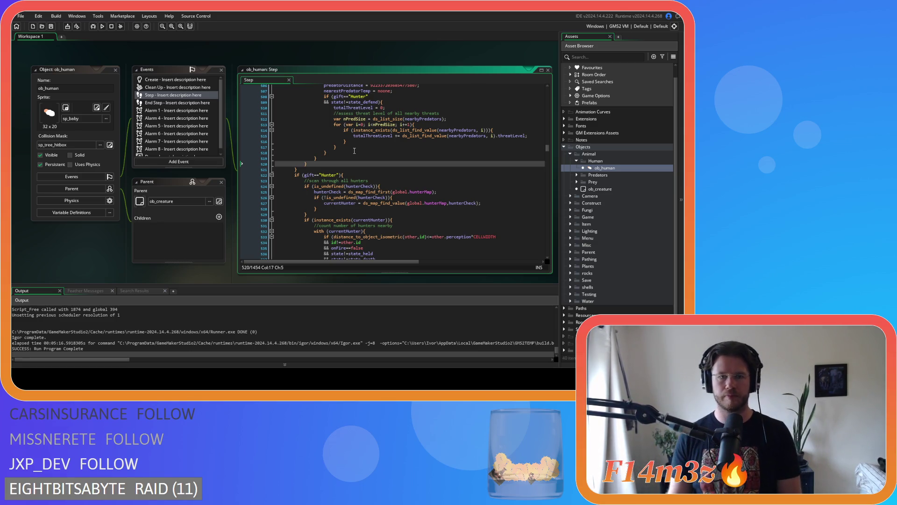
pyautogui.press('Left')
pyautogui.scroll(15, 354, 150)
pyautogui.scroll(18, 354, 151)
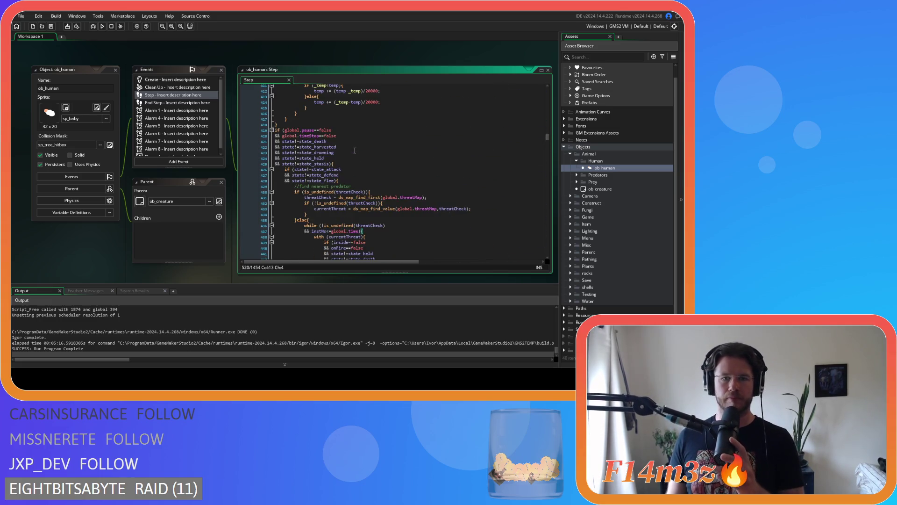
pyautogui.scroll(-8, 354, 150)
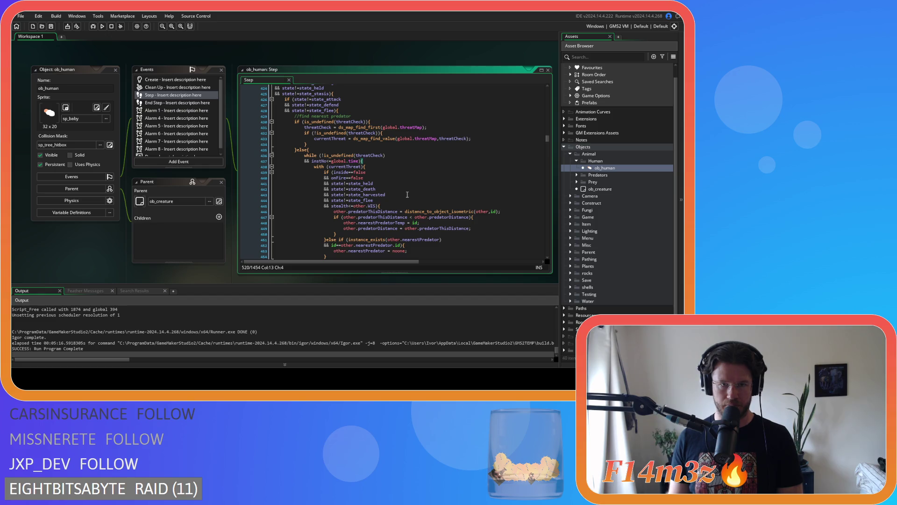
pyautogui.click(314, 150)
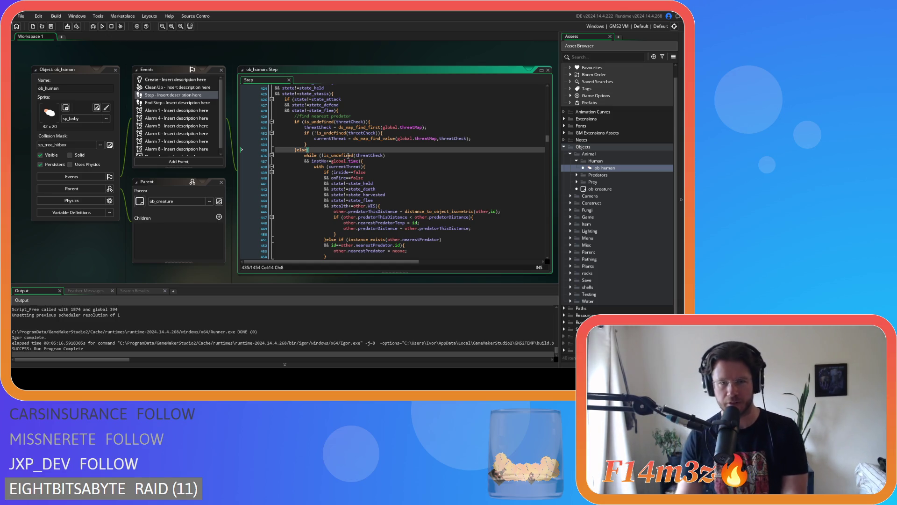
pyautogui.moveTo(332, 153)
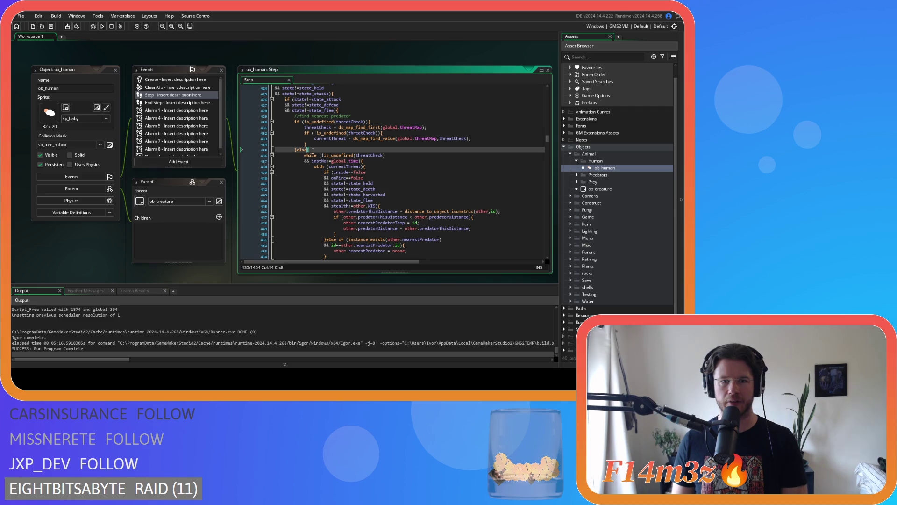
pyautogui.scroll(-20, 351, 149)
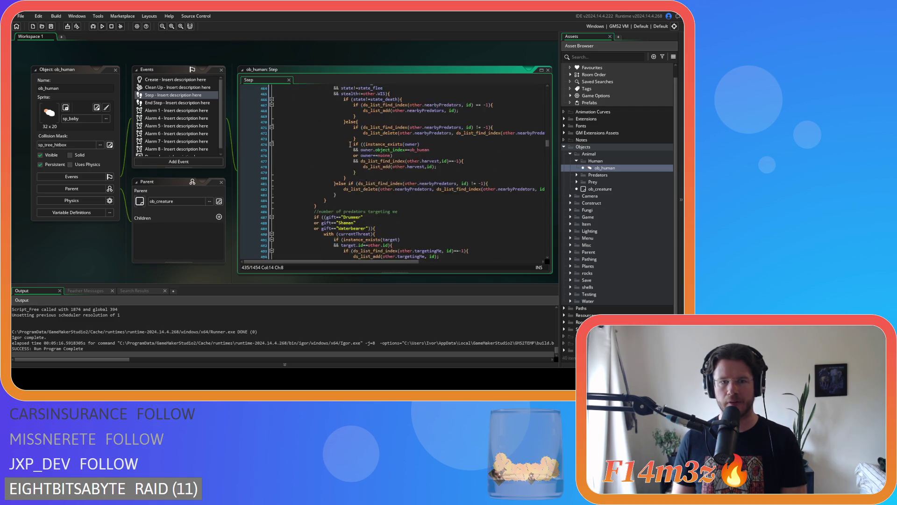
# Delete the extra brace at line 521, un-indent the while loop, remove 'else' on line 435, and save
pyautogui.click(306, 183)
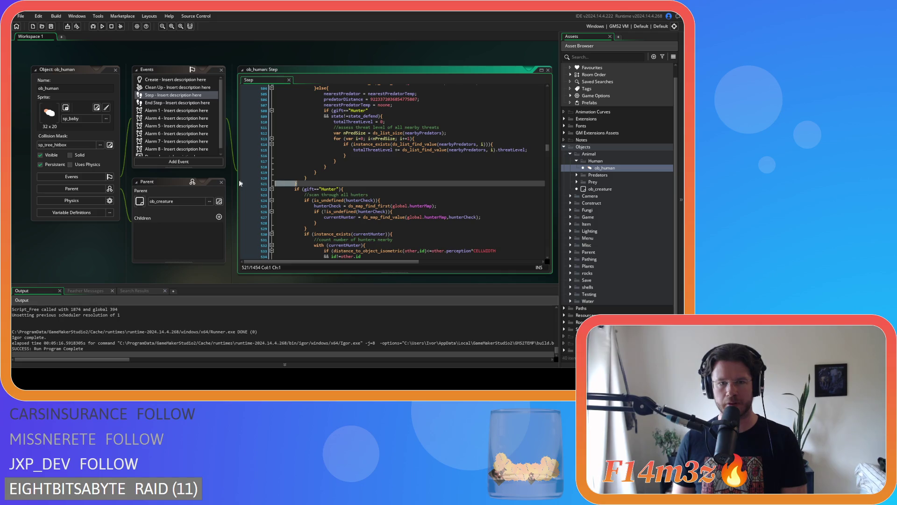
pyautogui.press('BackSpace')
pyautogui.scroll(19, 263, 185)
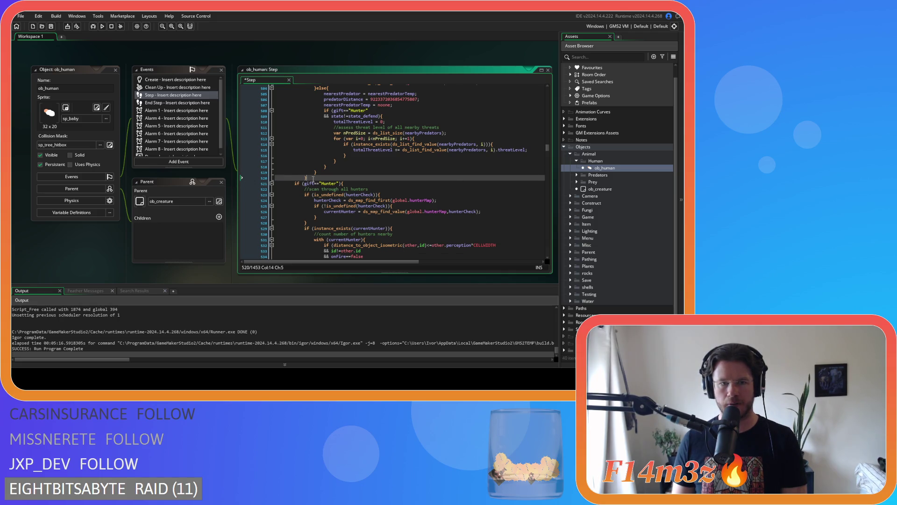
pyautogui.scroll(8, 270, 150)
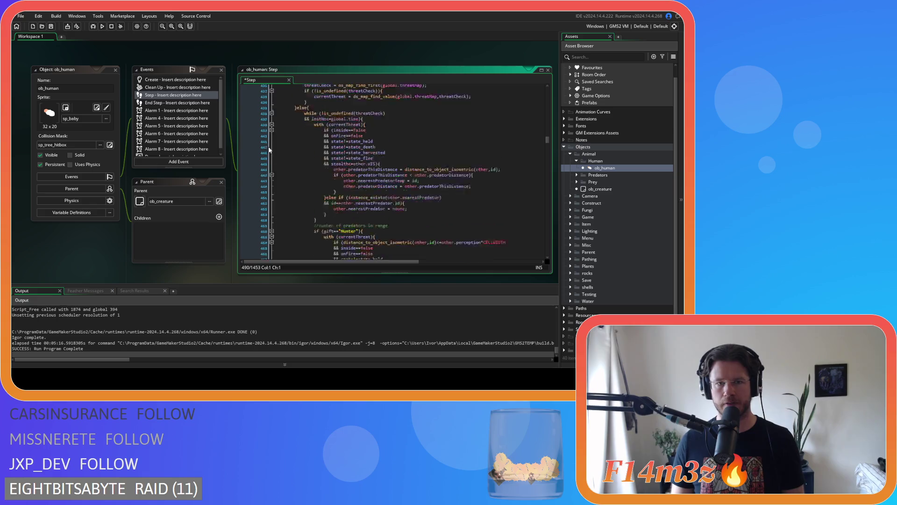
pyautogui.keyDown('shift'); pyautogui.click(265, 169); pyautogui.keyUp('shift')
pyautogui.hotkey('shift', 'Tab')
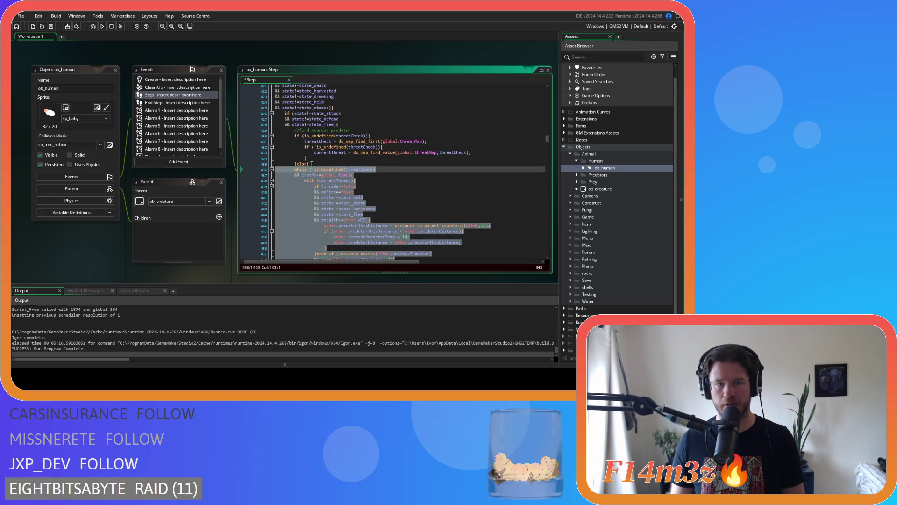
pyautogui.click(296, 165)
pyautogui.press('BackSpace')
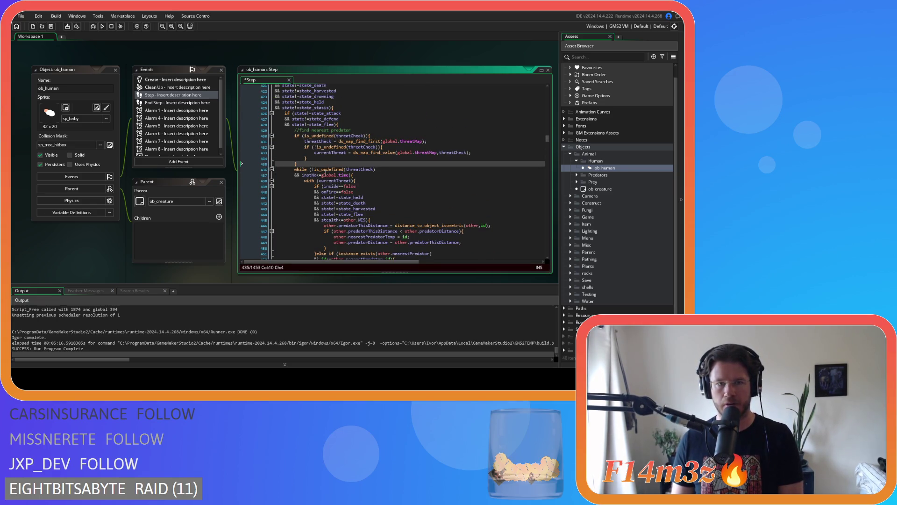
pyautogui.hotkey('ctrl', 's')
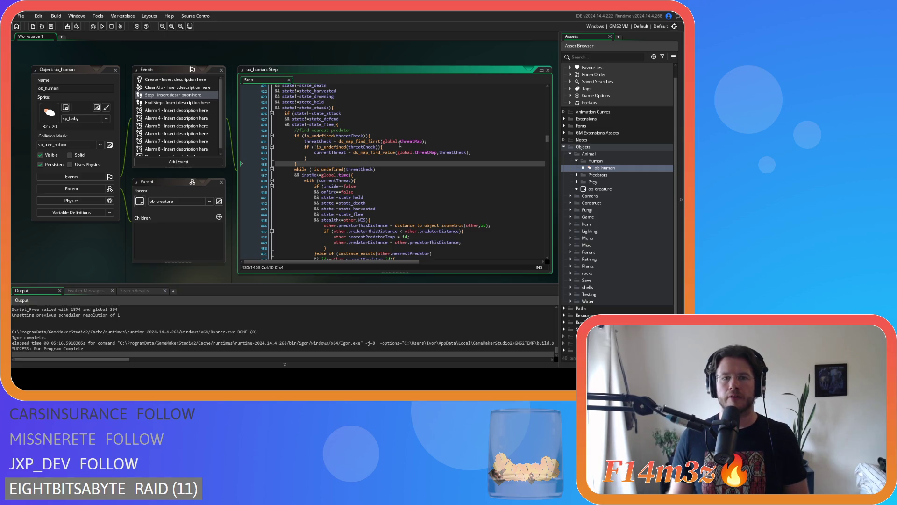
# Inspect the while loop's threatCheck and global.time conditions
pyautogui.click(380, 136)
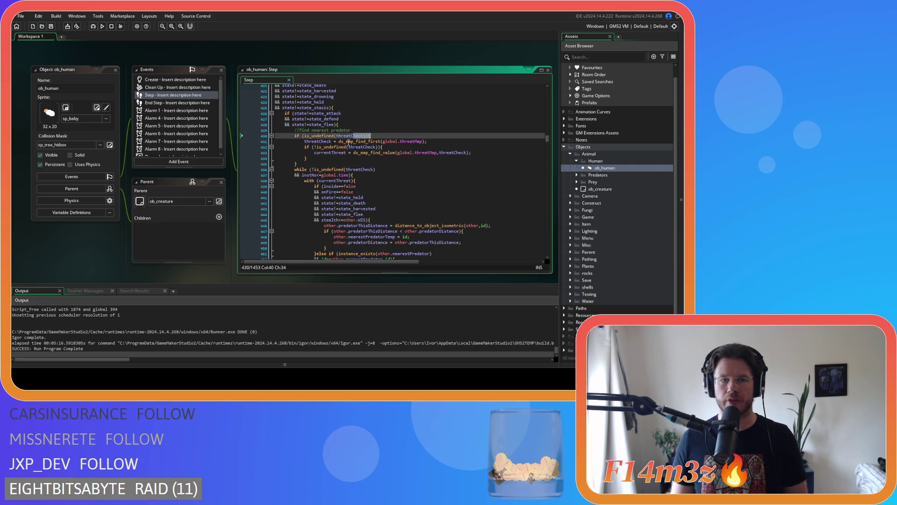
pyautogui.scroll(-3, 392, 141)
pyautogui.moveTo(356, 99); pyautogui.dragTo(308, 115)
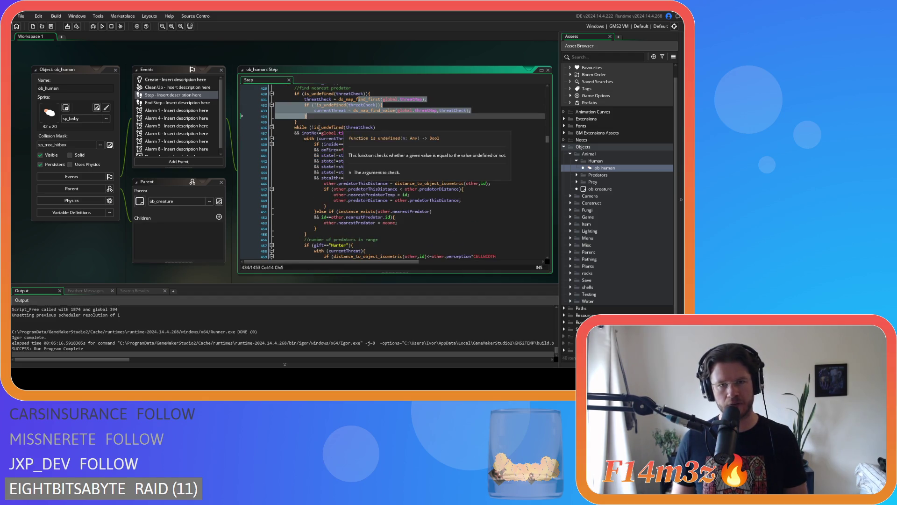
pyautogui.click(395, 127)
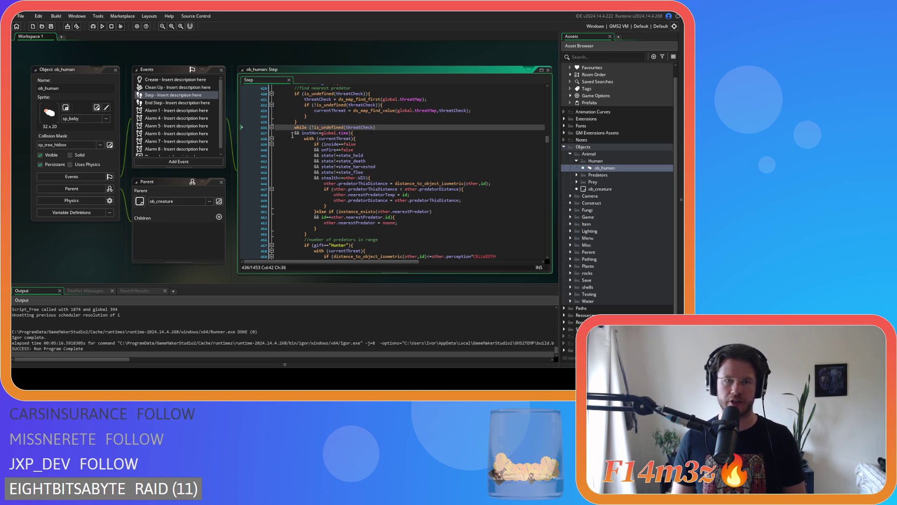
pyautogui.moveTo(318, 133)
pyautogui.mouseDown()
pyautogui.moveTo(350, 135)
pyautogui.moveTo(317, 136)
pyautogui.mouseUp()
pyautogui.click(322, 133)
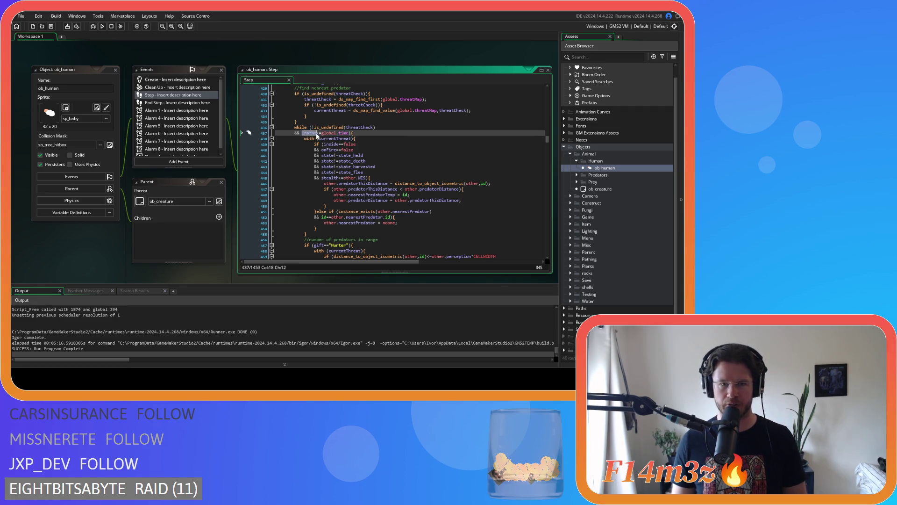
pyautogui.click(359, 138)
# Scroll through the isometric distance check down to the ds_map_find_next(global.threatMap, threatCheck) call
pyautogui.scroll(-1, 367, 137)
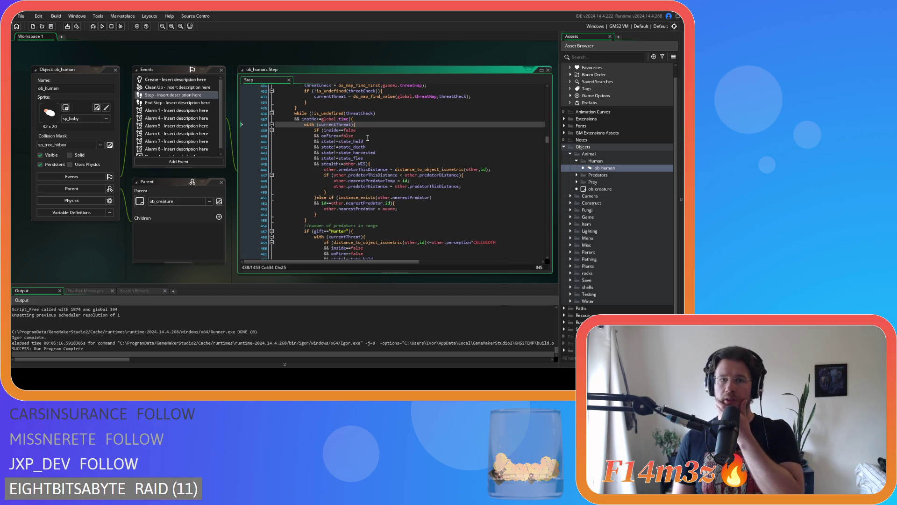
pyautogui.scroll(-5, 368, 138)
pyautogui.scroll(-1, 418, 141)
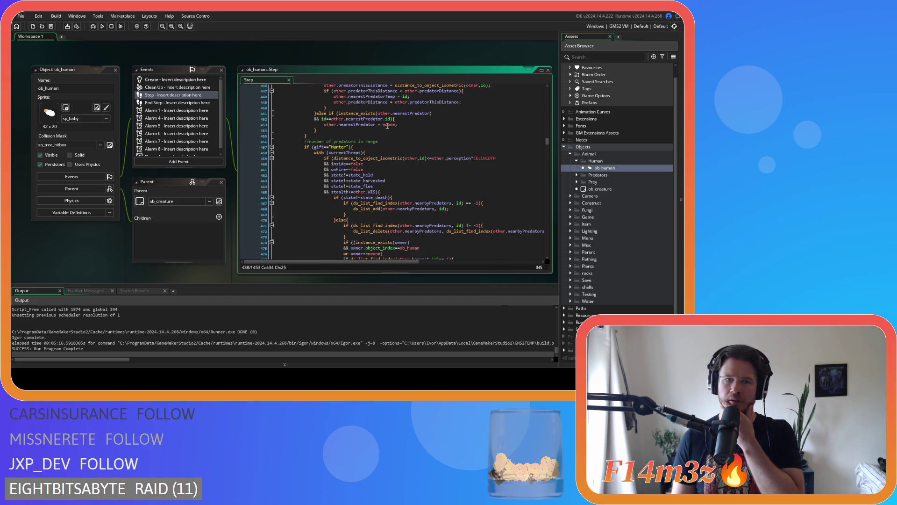
pyautogui.scroll(1, 418, 141)
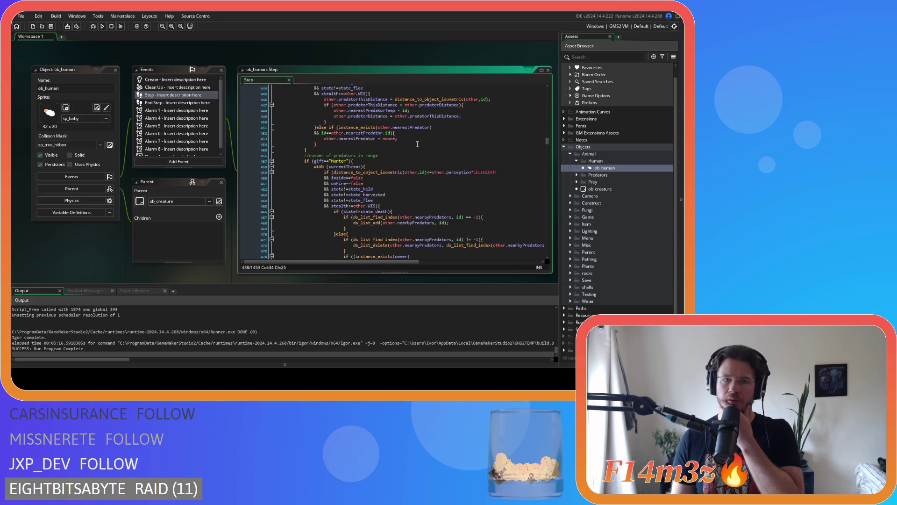
pyautogui.scroll(-2, 417, 142)
pyautogui.click(389, 144)
pyautogui.scroll(-1, 388, 134)
pyautogui.scroll(-14, 371, 128)
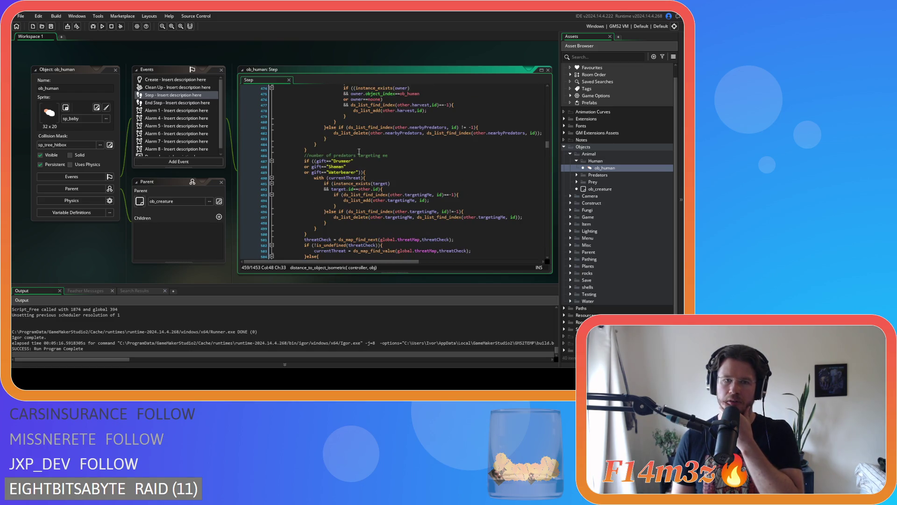
pyautogui.click(414, 127)
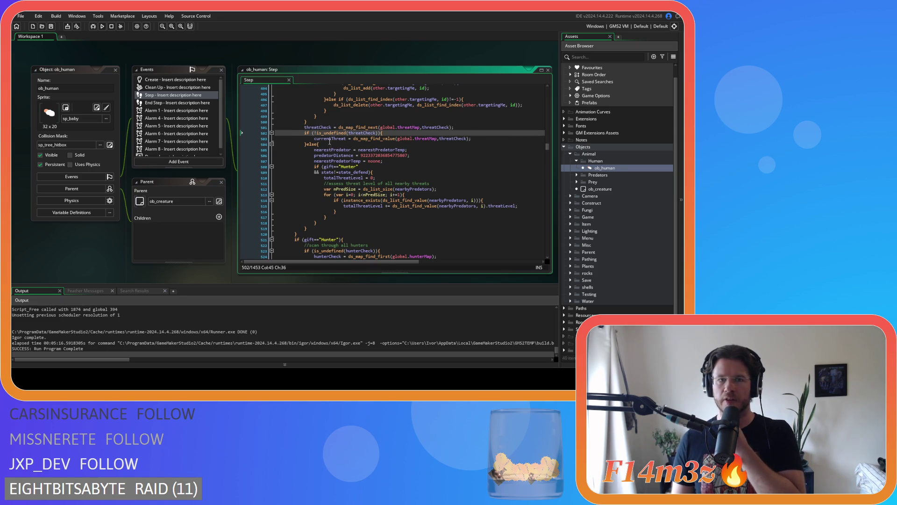
pyautogui.moveTo(331, 139); pyautogui.dragTo(389, 139)
# Select the old lookup code, then the !is_undefined(threatCheck) loop condition
pyautogui.moveTo(325, 139); pyautogui.dragTo(326, 217)
pyautogui.scroll(8, 372, 204)
pyautogui.scroll(4, 373, 204)
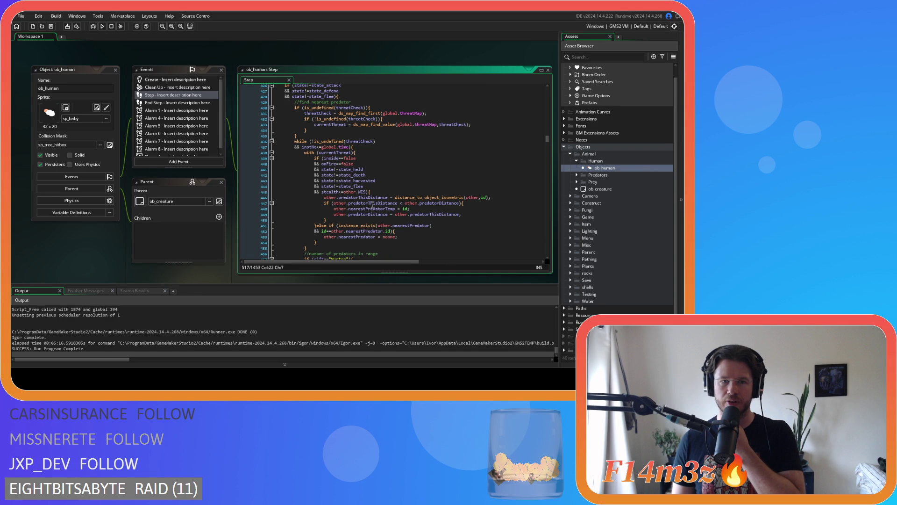
pyautogui.moveTo(312, 141); pyautogui.dragTo(392, 143)
# Review the loop body, then return to the ds_map_find_first(global.threatMap) seed above line 436
pyautogui.scroll(-20, 343, 120)
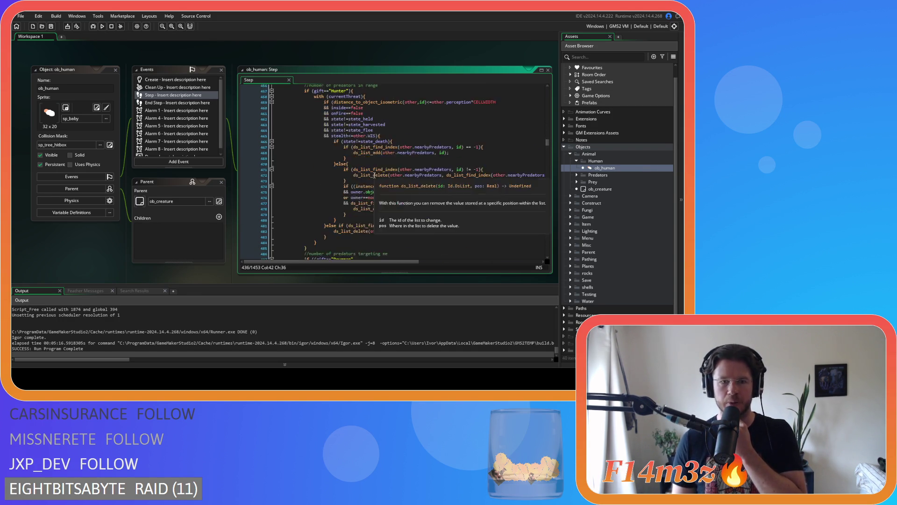
pyautogui.scroll(-6, 375, 175)
pyautogui.scroll(-12, 384, 175)
pyautogui.scroll(20, 397, 183)
pyautogui.scroll(-9, 401, 182)
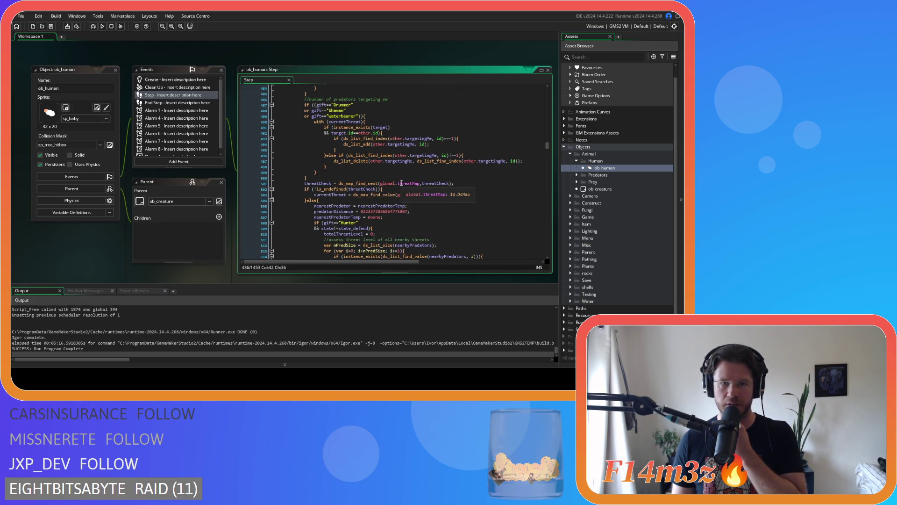
pyautogui.scroll(-3, 301, 209)
pyautogui.moveTo(305, 161)
pyautogui.mouseDown()
pyautogui.moveTo(327, 178)
pyautogui.moveTo(324, 228)
pyautogui.mouseUp()
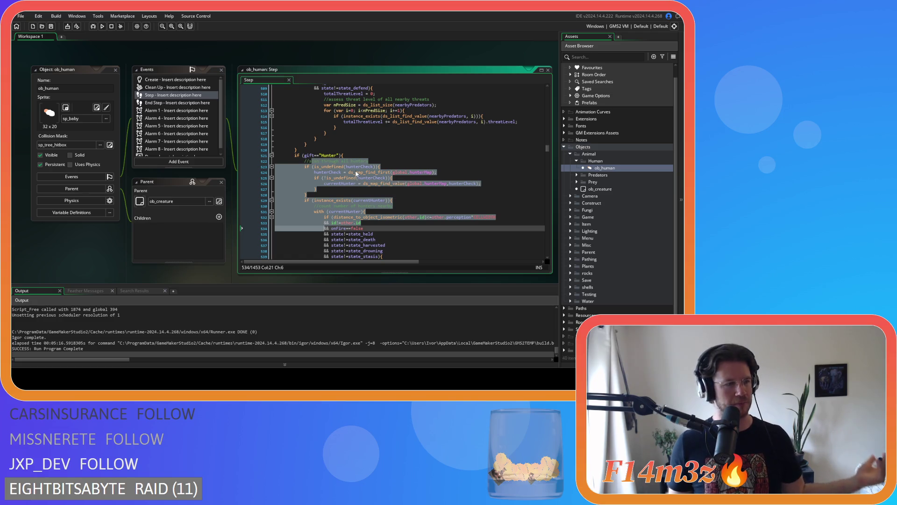
pyautogui.scroll(-6, 355, 176)
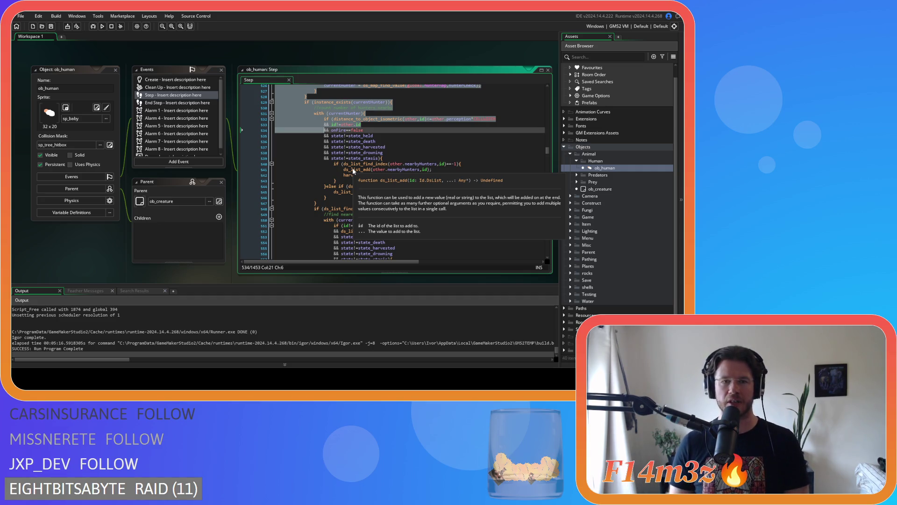
pyautogui.scroll(15, 352, 168)
pyautogui.click(401, 139)
pyautogui.scroll(13, 400, 145)
pyautogui.moveTo(399, 181)
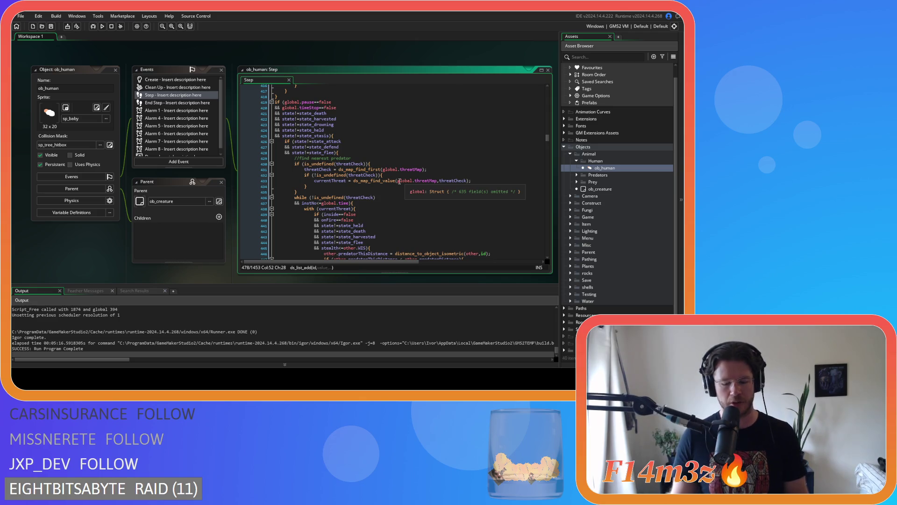
pyautogui.scroll(-2, 400, 182)
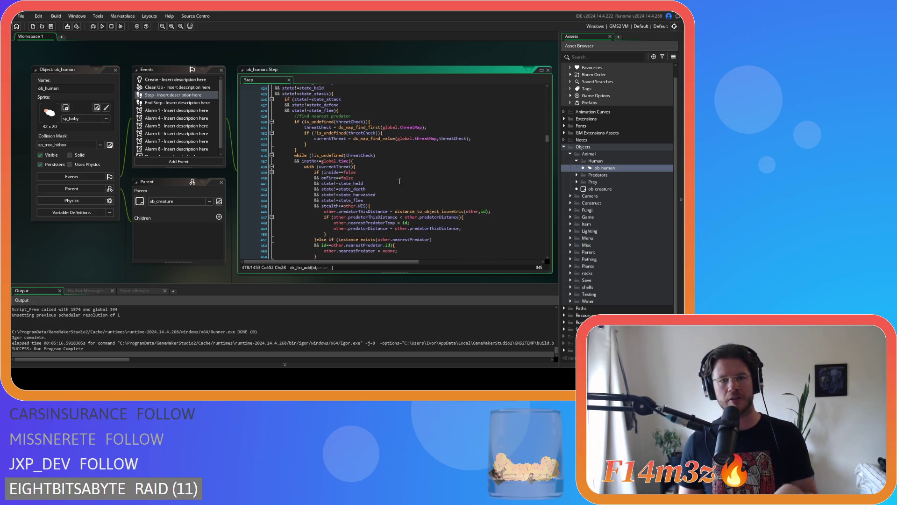
pyautogui.scroll(-4, 376, 169)
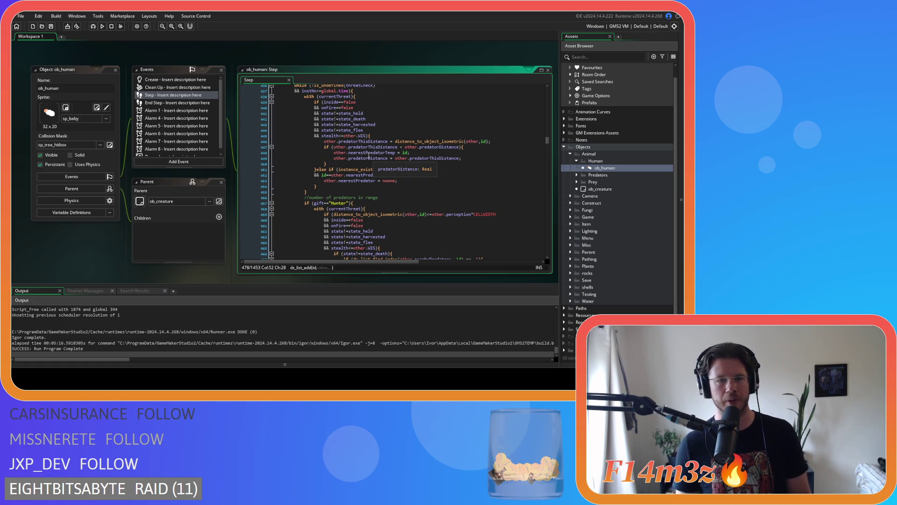
pyautogui.click(397, 158)
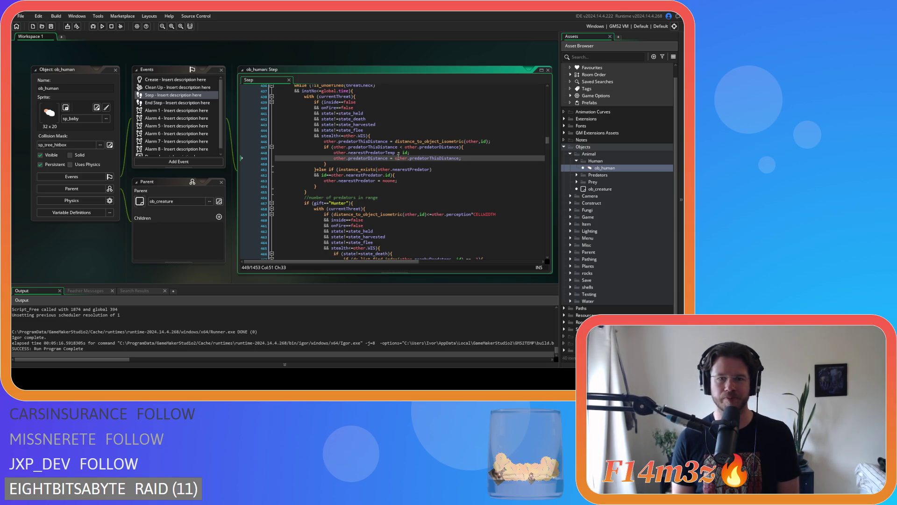
pyautogui.scroll(5, 399, 163)
pyautogui.click(400, 174)
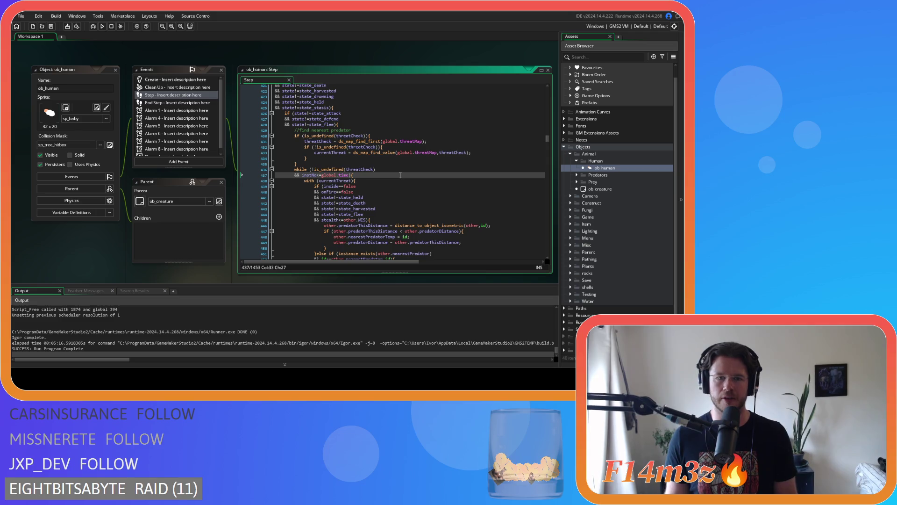
pyautogui.press('Down')
pyautogui.press('Up')
pyautogui.click(405, 168)
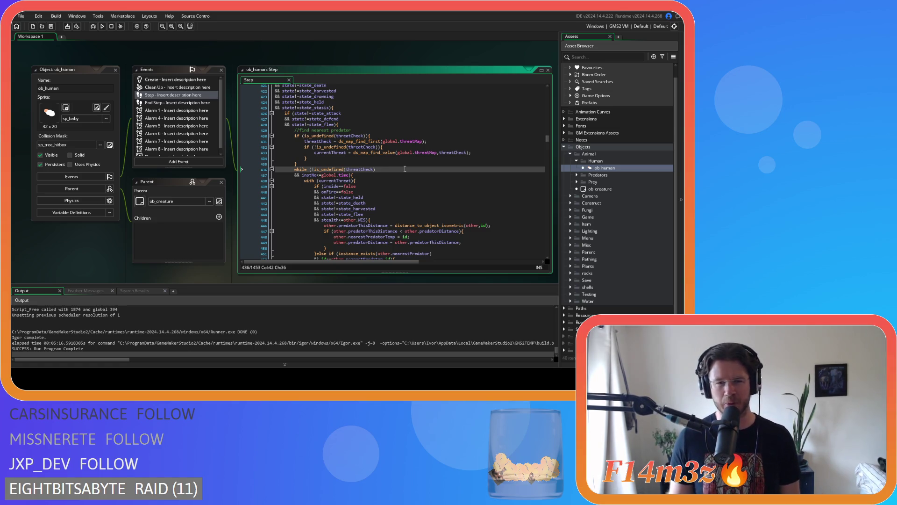
pyautogui.press('Down')
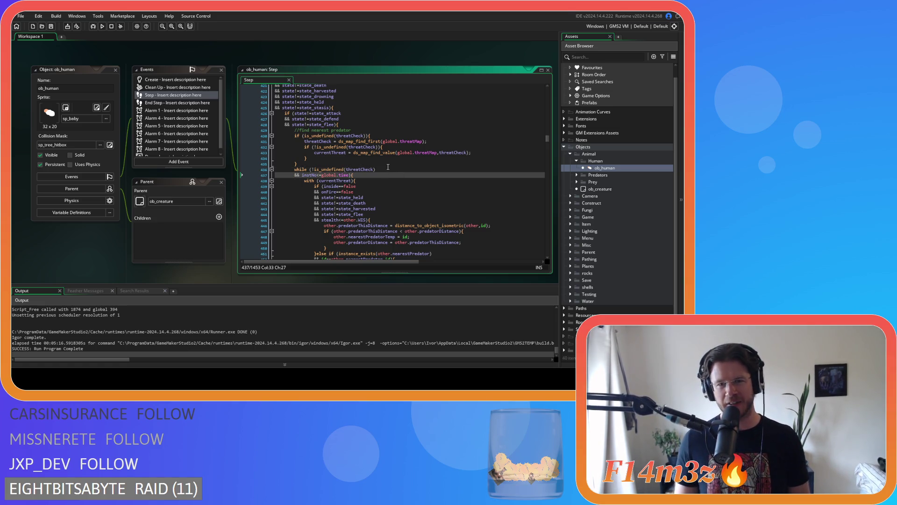
pyautogui.press('Up')
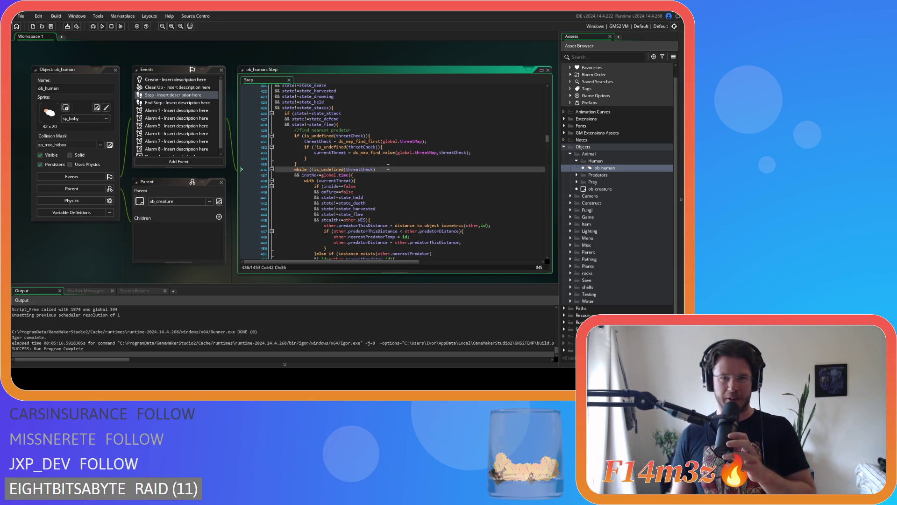
pyautogui.press('Down')
pyautogui.press('Down')
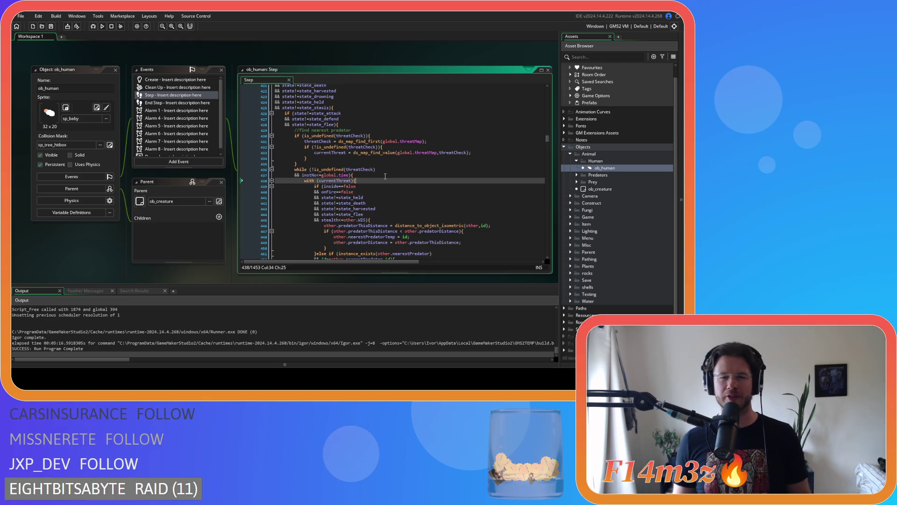
pyautogui.click(390, 173)
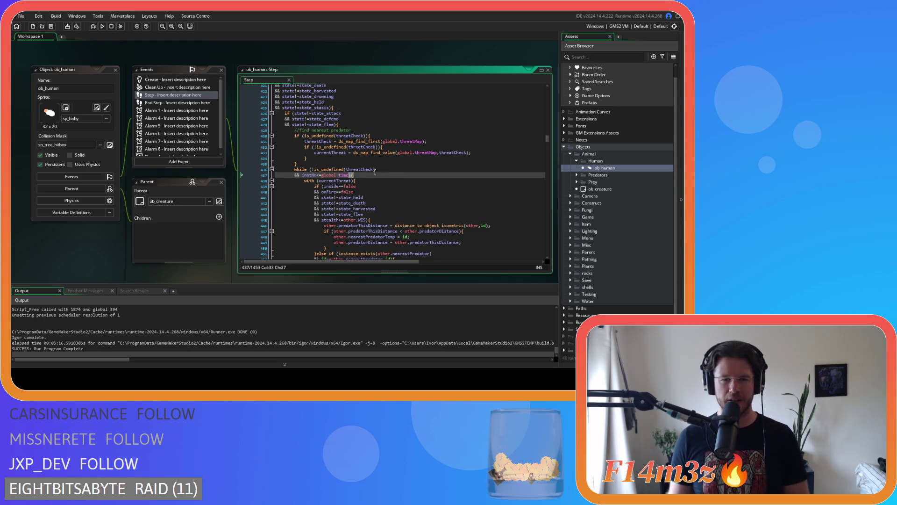
pyautogui.press('Right')
# Scroll past the totalThreatLevel sum to the '//scan through all hunters' comment at line 522
pyautogui.scroll(-3, 390, 174)
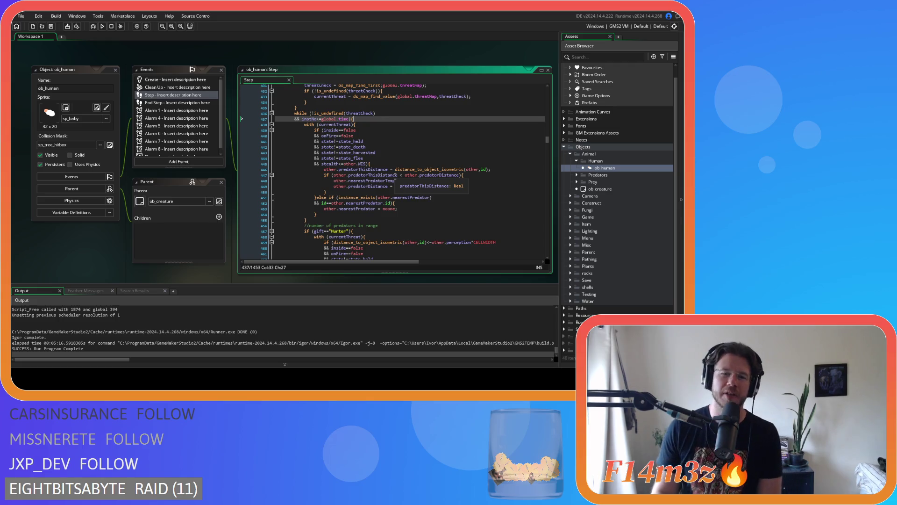
pyautogui.scroll(-4, 395, 176)
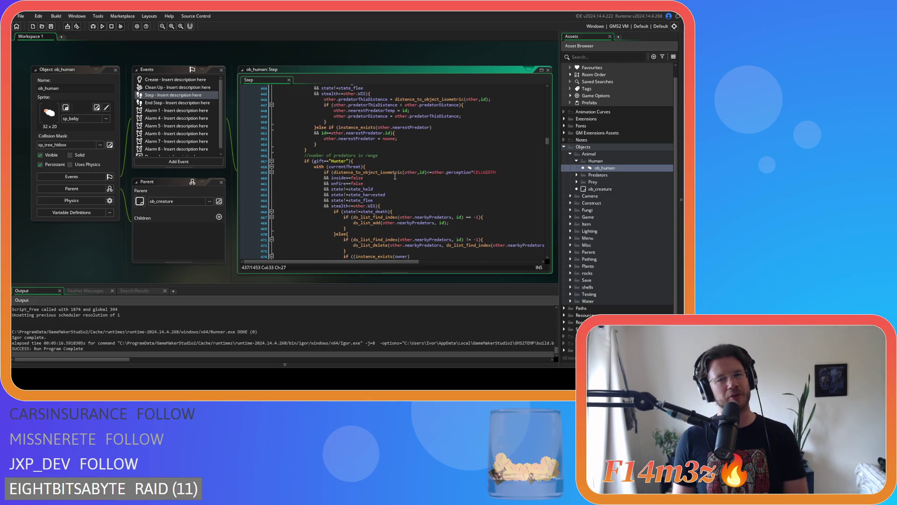
pyautogui.scroll(-9, 395, 177)
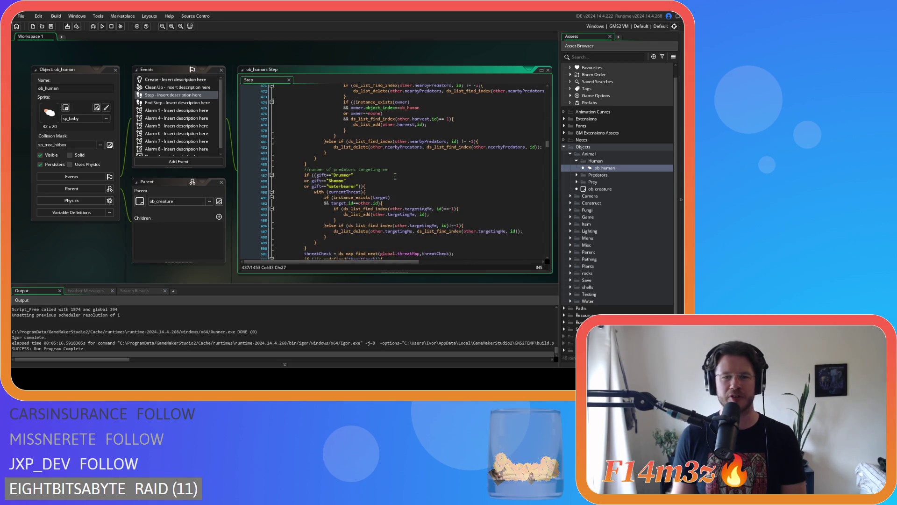
pyautogui.scroll(-3, 395, 176)
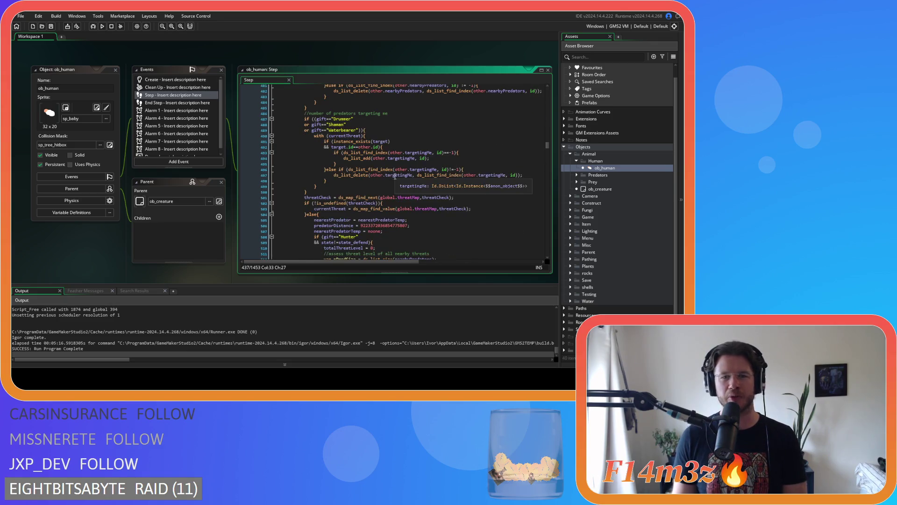
pyautogui.click(399, 141)
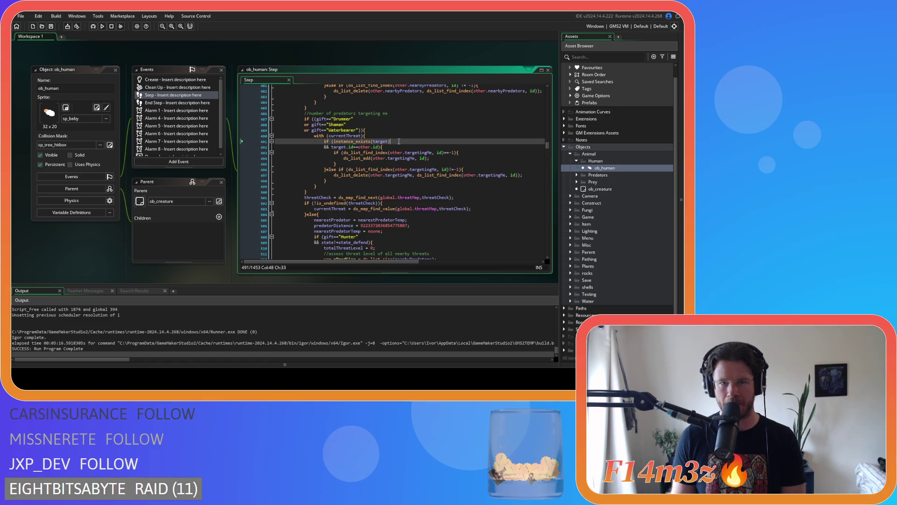
pyautogui.scroll(10, 398, 141)
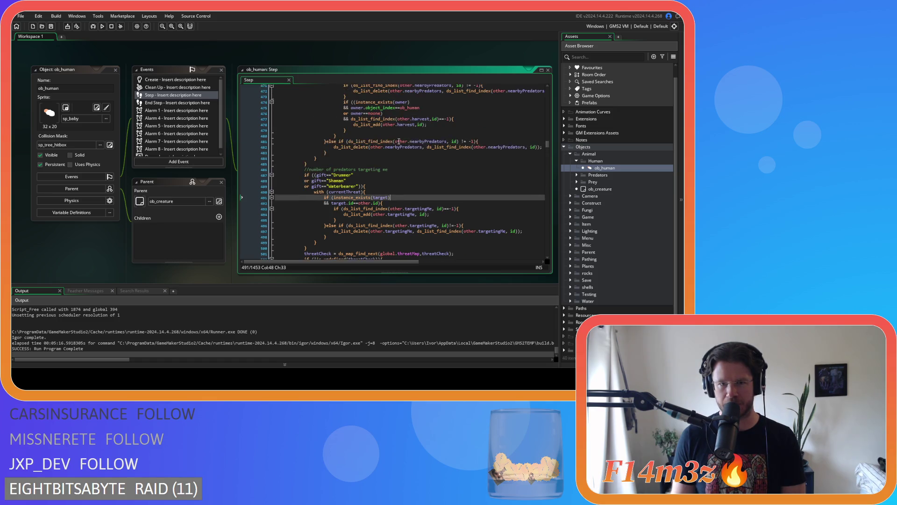
pyautogui.scroll(12, 399, 141)
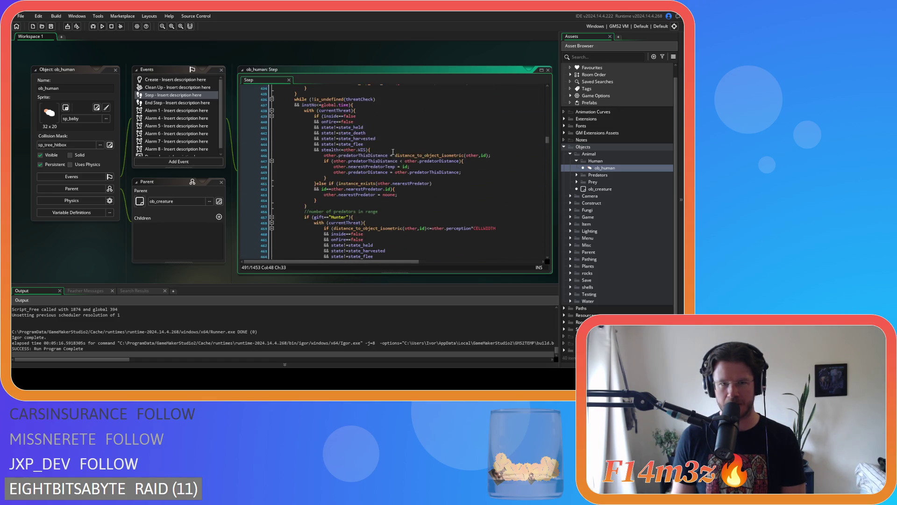
pyautogui.scroll(-4, 393, 158)
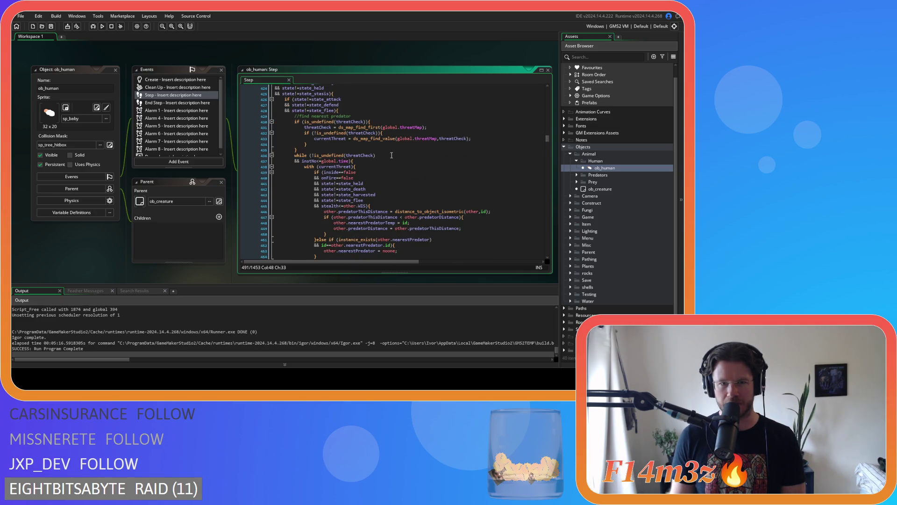
pyautogui.click(350, 161)
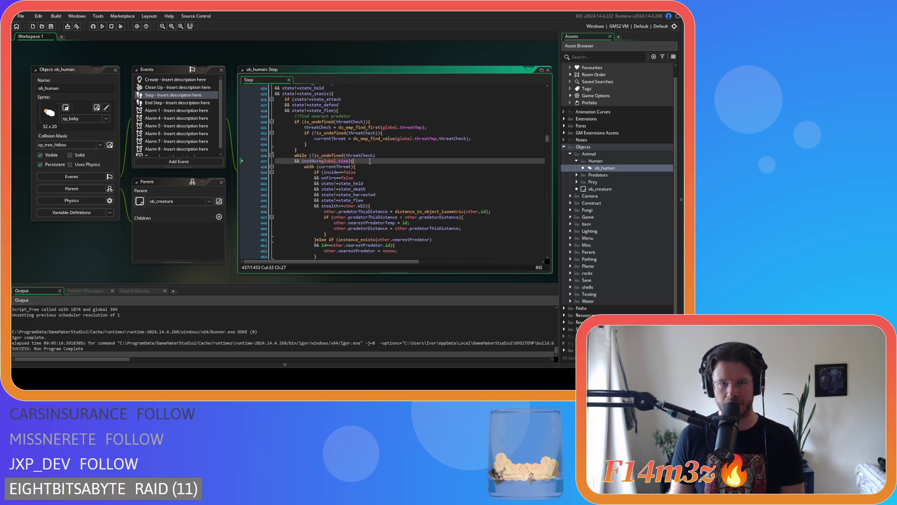
pyautogui.scroll(-8, 378, 156)
pyautogui.scroll(-19, 378, 157)
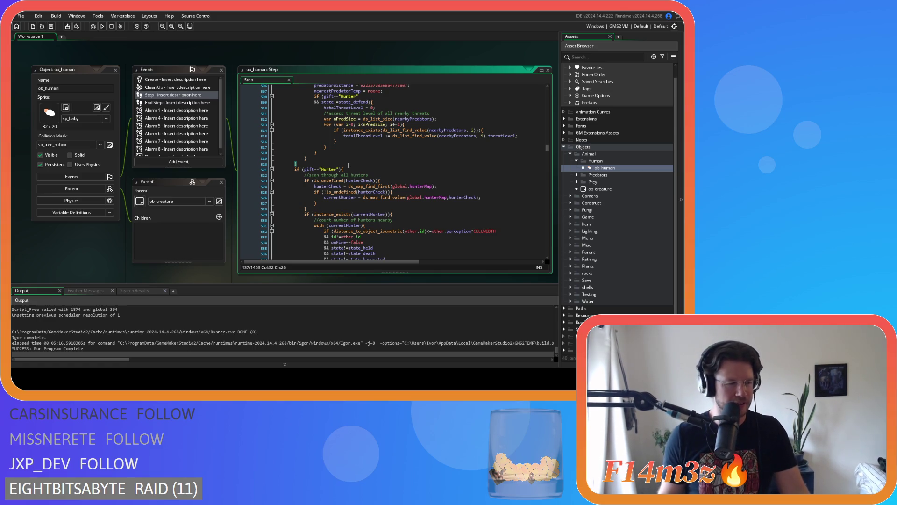
pyautogui.click(370, 174)
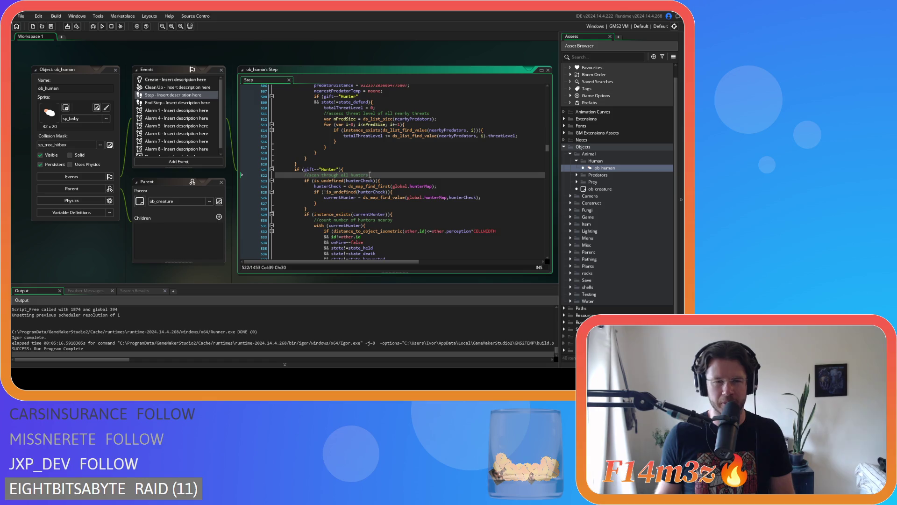